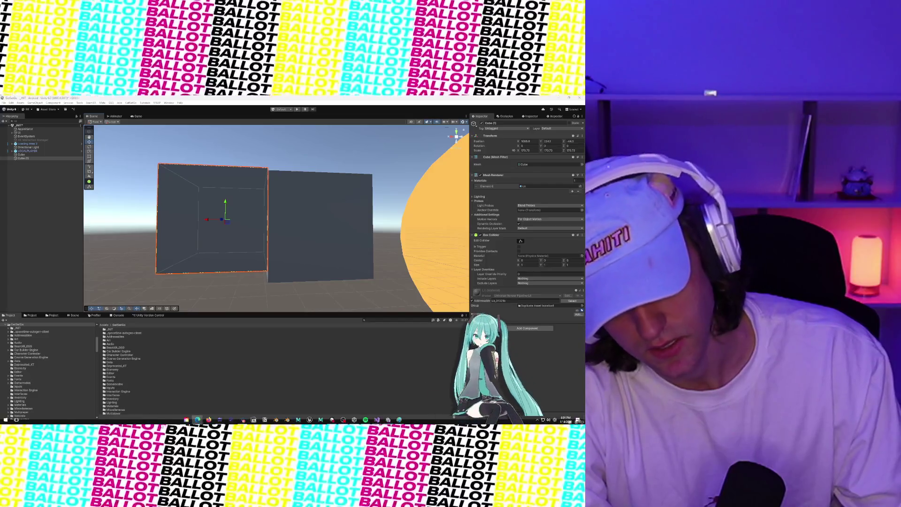
Bring the Edge window with the Primitier Steam store page in front of Unity.
{"action": "mouse_move", "coordinate": [197, 419]}
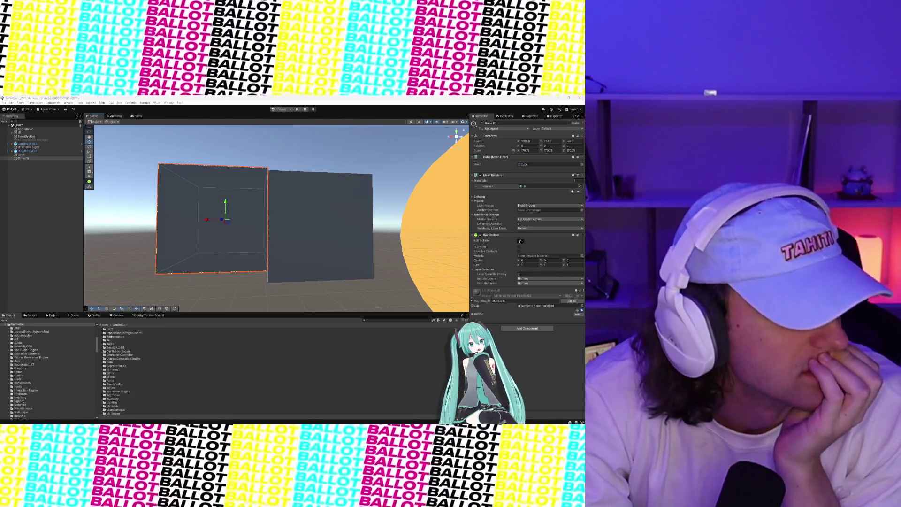
{"action": "key", "text": "alt+Tab"}
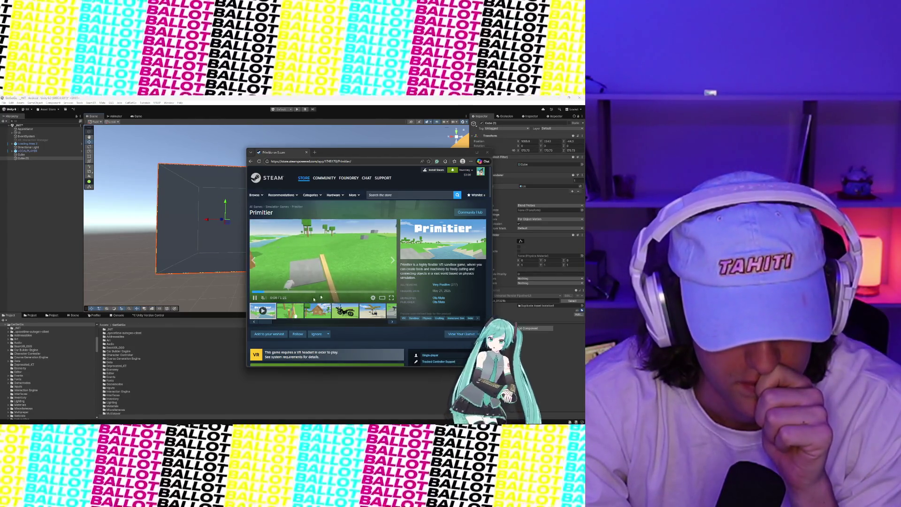
Play the Primitier trailer in full screen.
{"action": "left_click", "coordinate": [391, 298]}
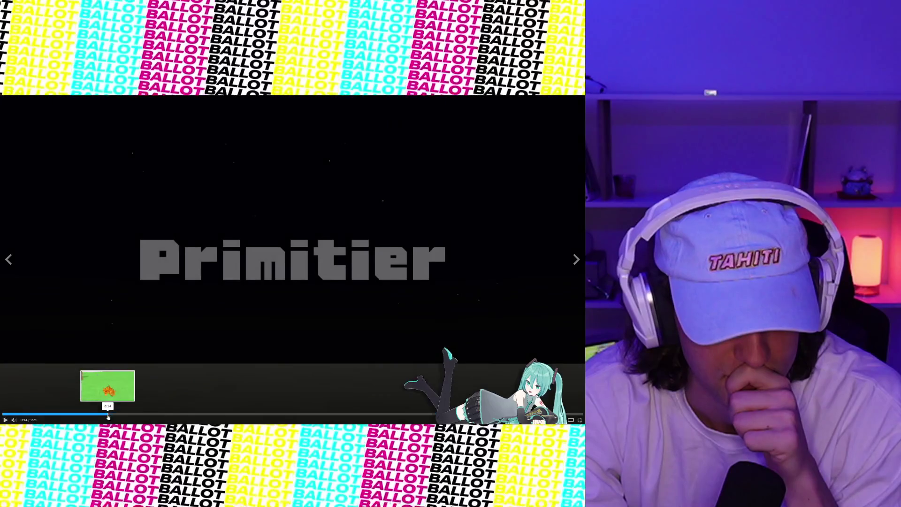
Resume the trailer, exit full screen and rewind it to about 0:30.
{"action": "left_click", "coordinate": [96, 373]}
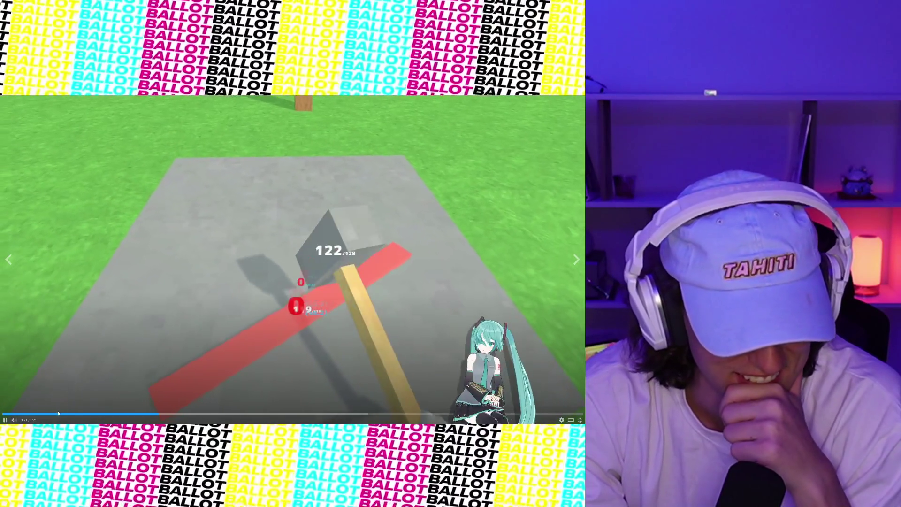
{"action": "left_click", "coordinate": [59, 415]}
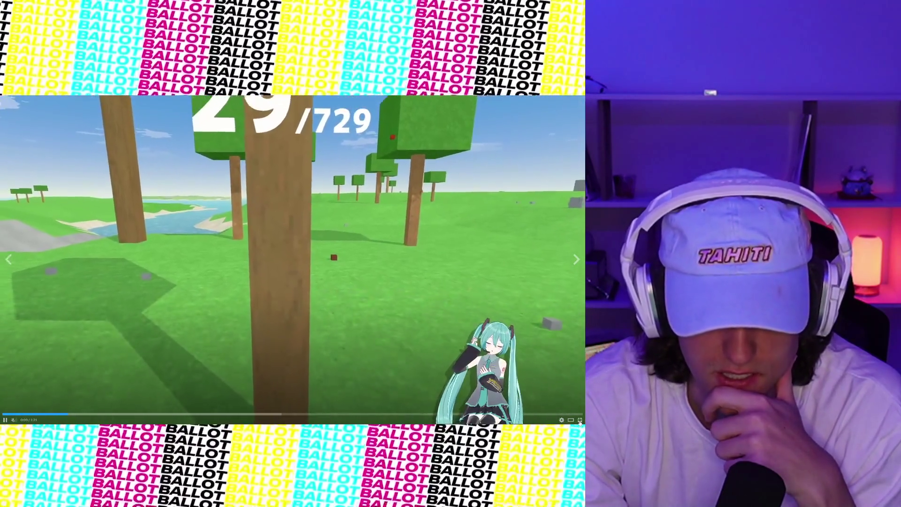
{"action": "key", "text": "Escape"}
{"action": "scroll", "coordinate": [371, 275], "scroll_direction": "down", "scroll_amount": 1}
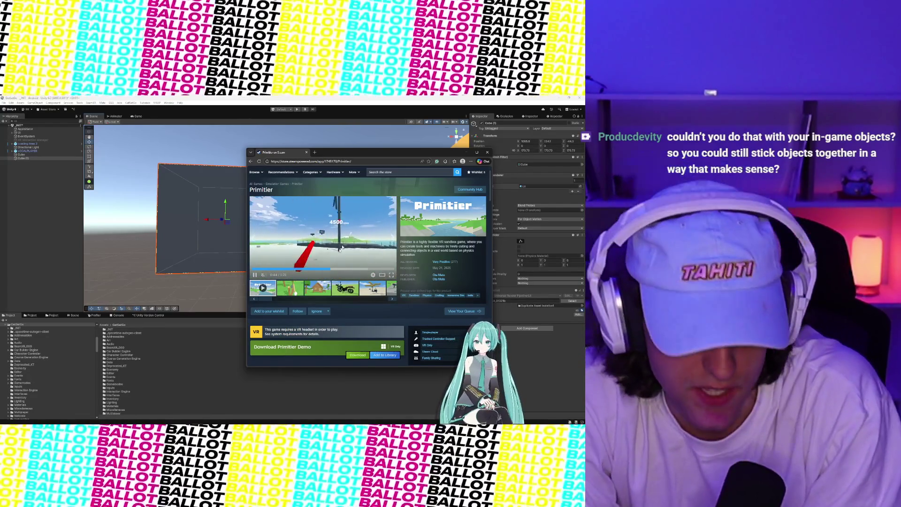
{"action": "left_click", "coordinate": [304, 269]}
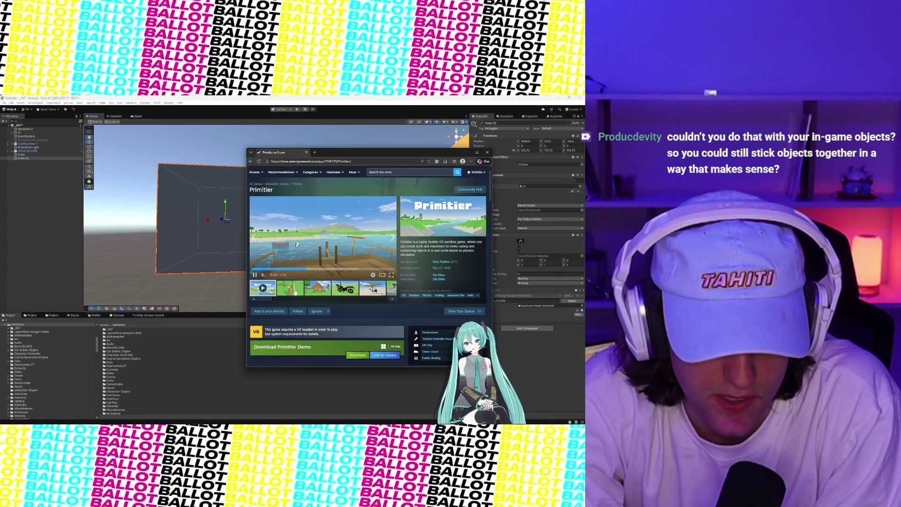
Replay the explosion scene full screen, stepping back from 0:08 to 0:06 before resuming.
{"action": "left_click", "coordinate": [392, 274]}
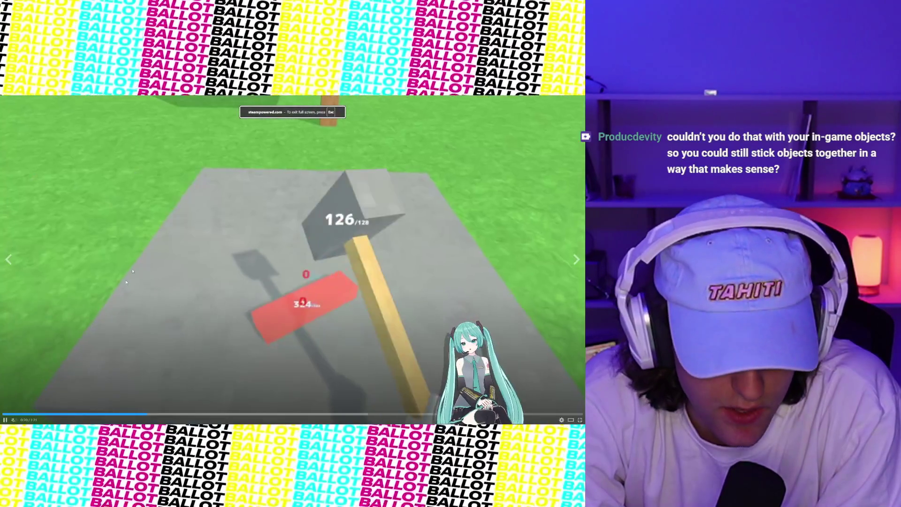
{"action": "left_click", "coordinate": [40, 413]}
{"action": "left_click", "coordinate": [53, 364]}
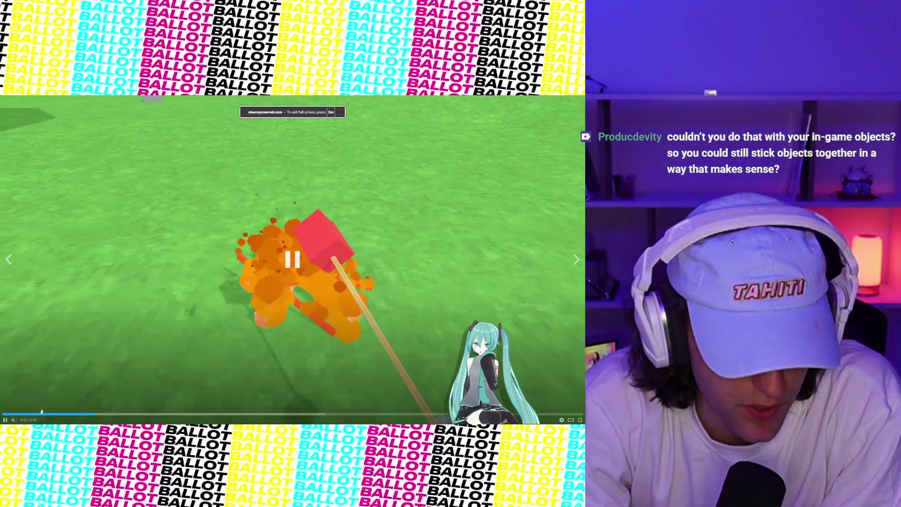
{"action": "left_click", "coordinate": [52, 364]}
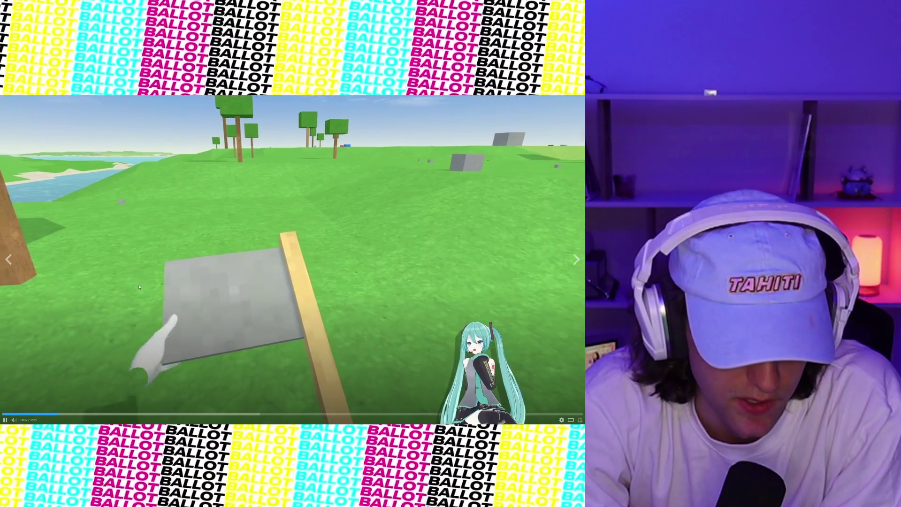
{"action": "left_click", "coordinate": [55, 396]}
{"action": "left_click", "coordinate": [50, 414]}
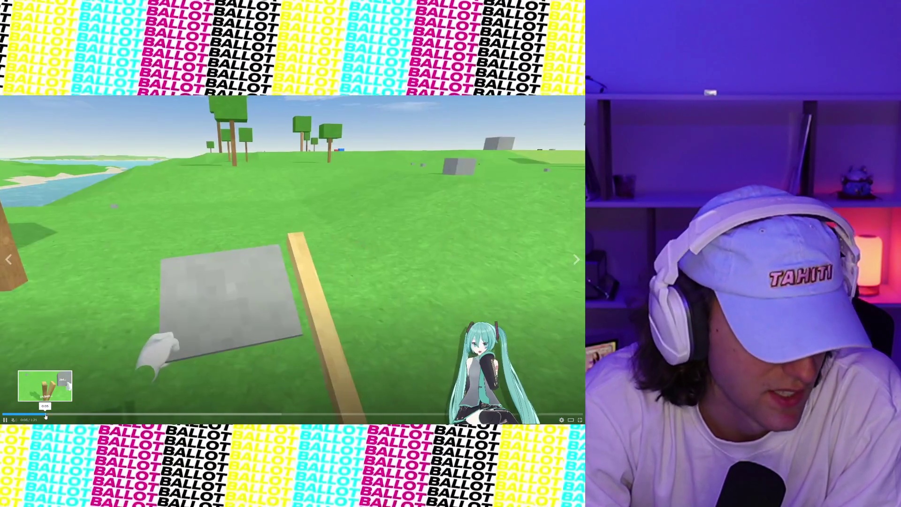
{"action": "left_click", "coordinate": [414, 279]}
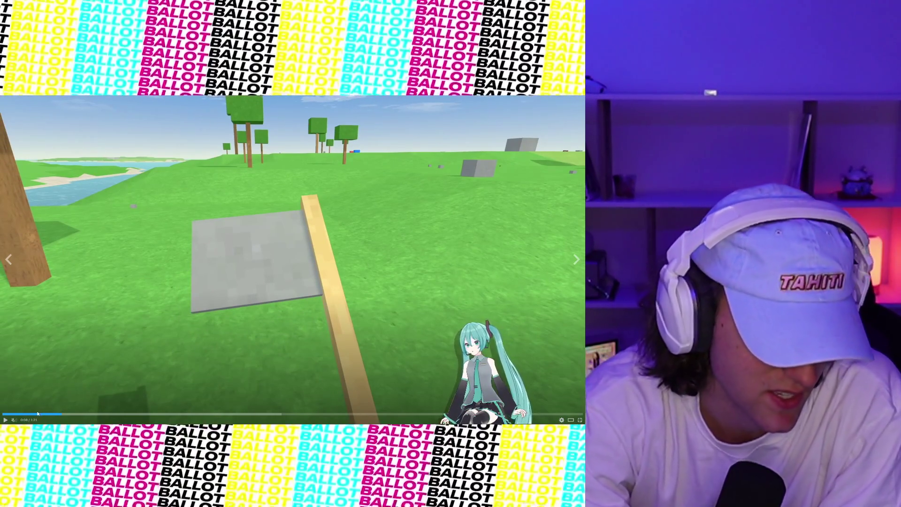
{"action": "left_click", "coordinate": [53, 414]}
{"action": "left_click", "coordinate": [52, 414]}
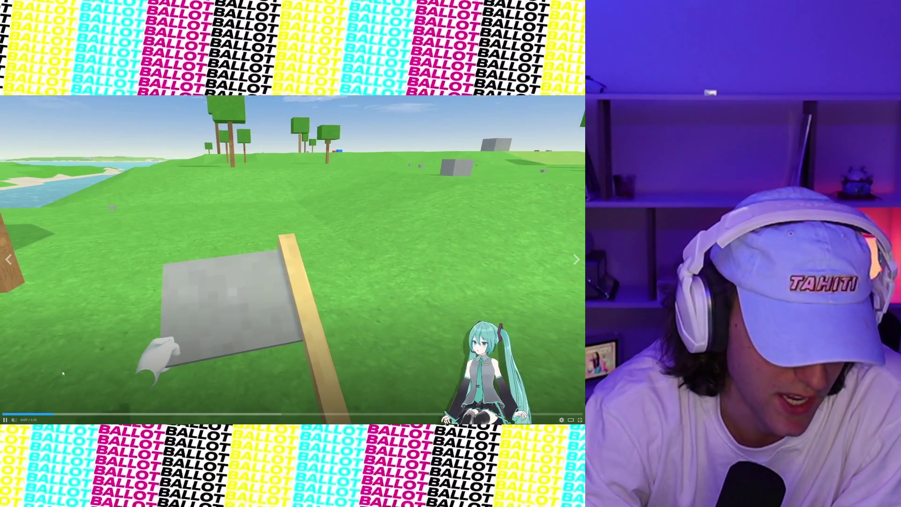
{"action": "left_click", "coordinate": [52, 415]}
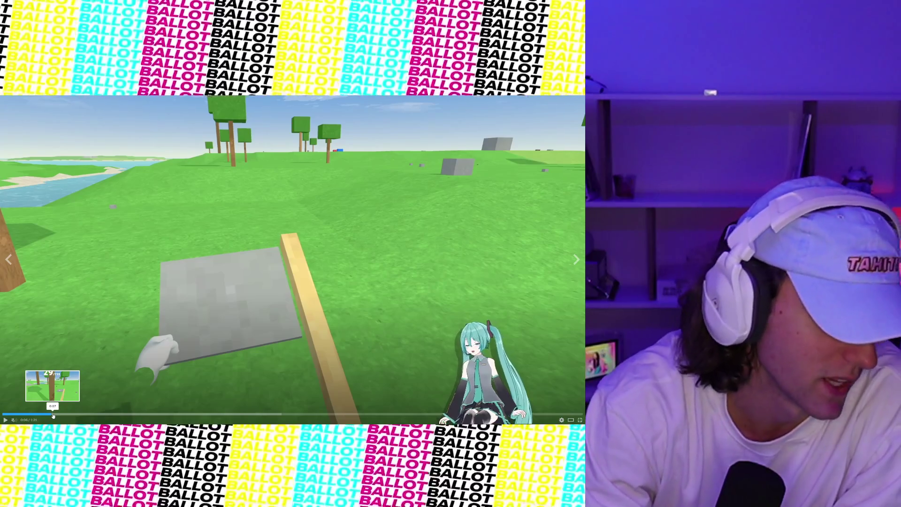
{"action": "left_click", "coordinate": [102, 356]}
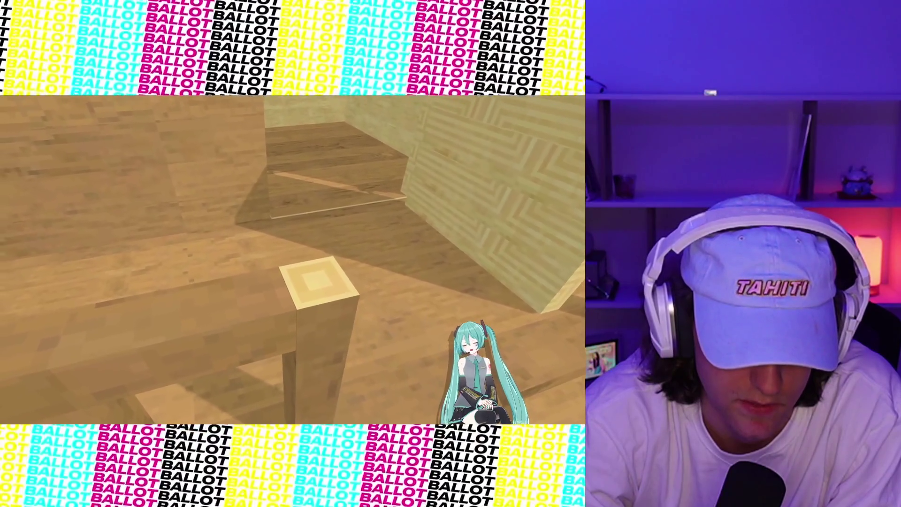
Pause and replay the wooden-room clip around 0:37–0:38, then jump back from 1:13 to about 1:00.
{"action": "mouse_move", "coordinate": [146, 290]}
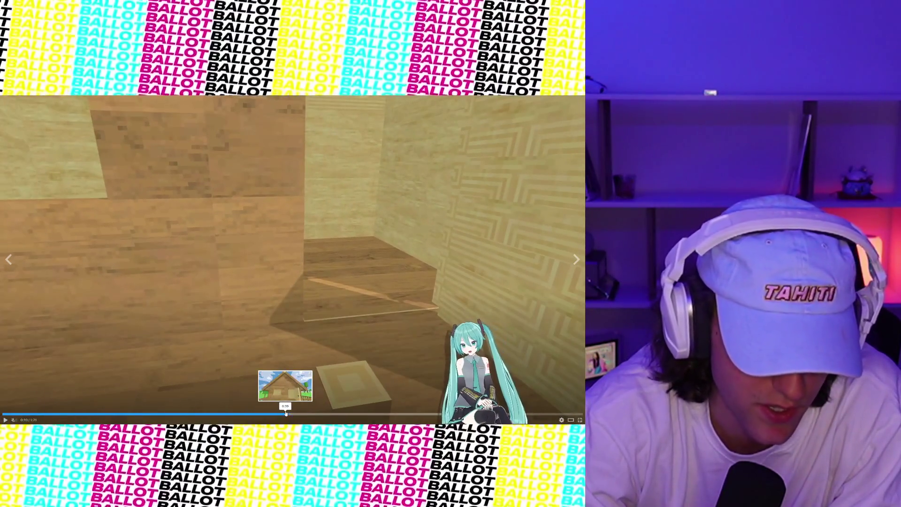
{"action": "left_click", "coordinate": [282, 337]}
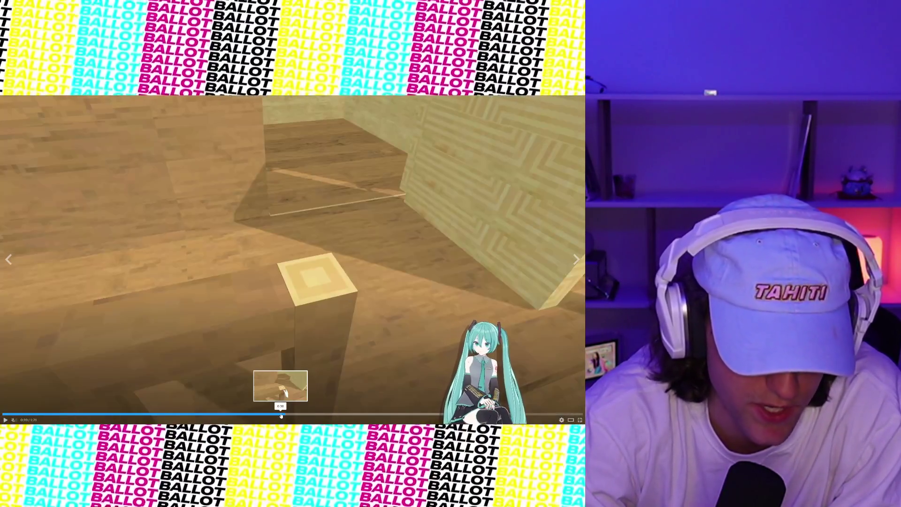
{"action": "left_click", "coordinate": [280, 414]}
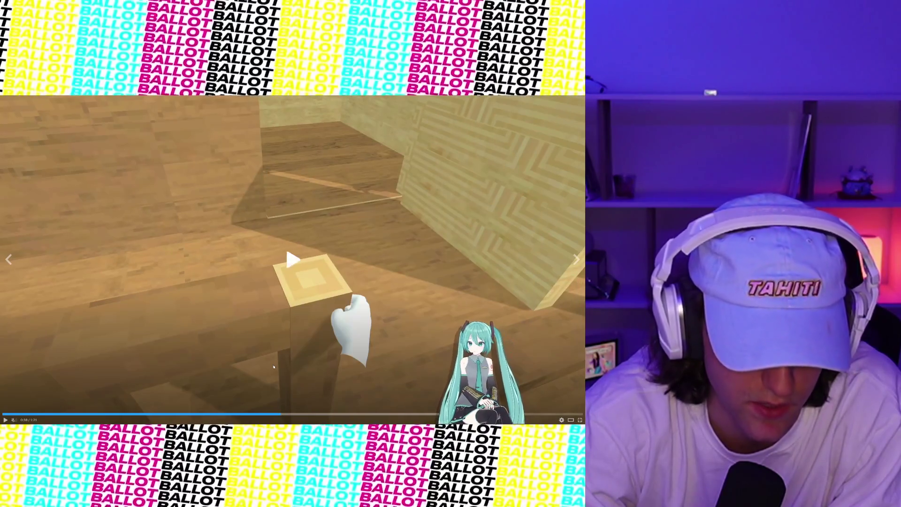
{"action": "left_click", "coordinate": [274, 367]}
{"action": "left_click", "coordinate": [265, 414]}
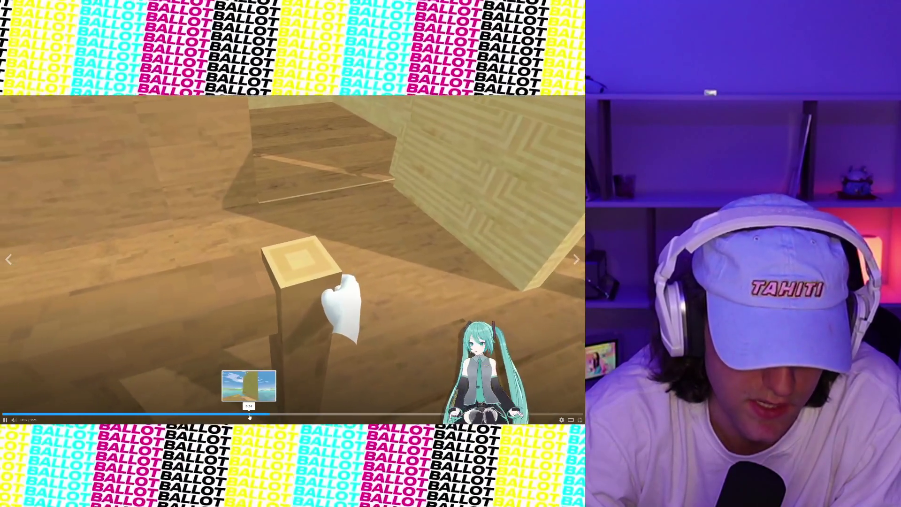
{"action": "left_click", "coordinate": [257, 375]}
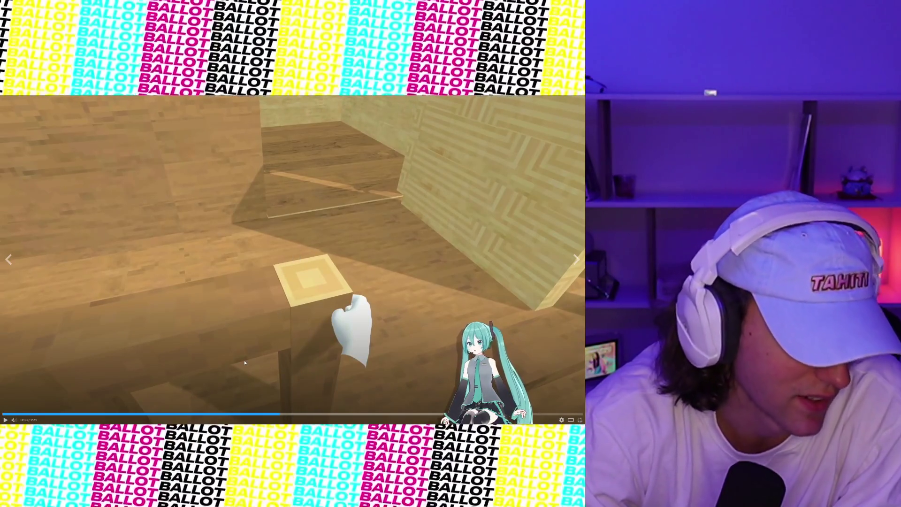
{"action": "left_click", "coordinate": [244, 363]}
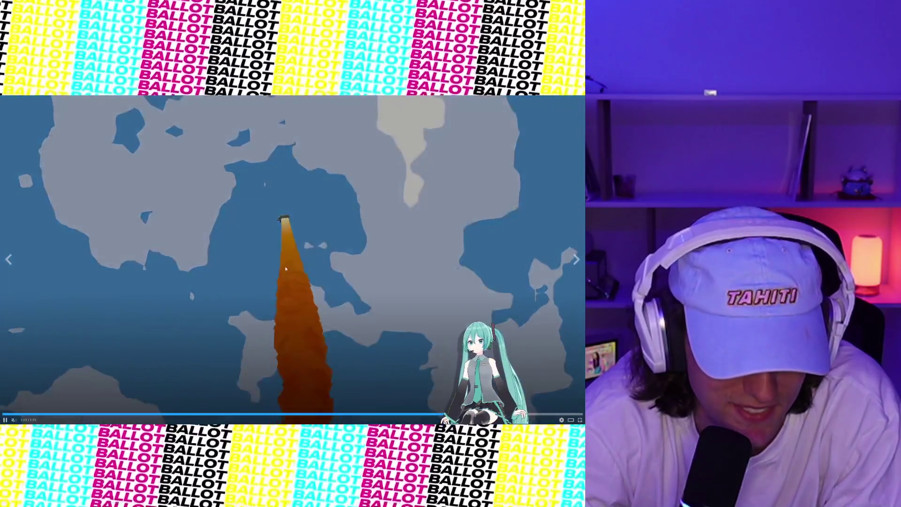
{"action": "left_click", "coordinate": [431, 422]}
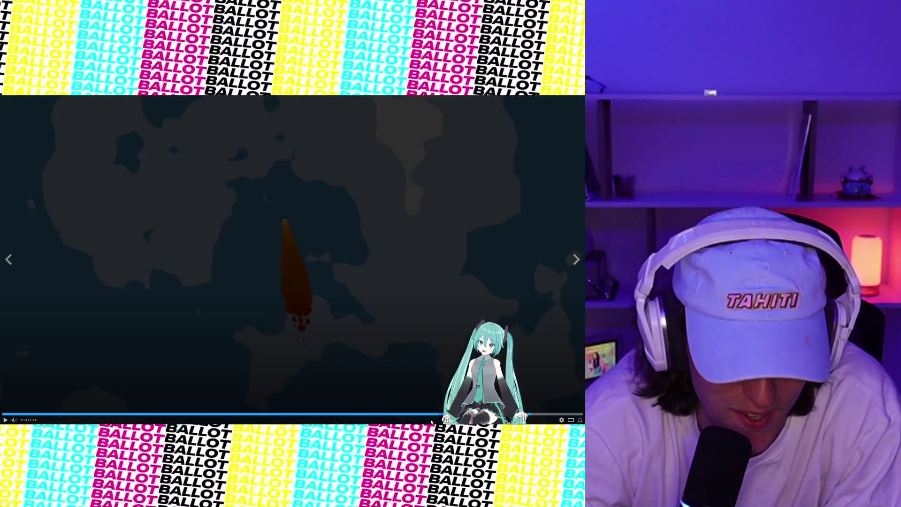
{"action": "left_click", "coordinate": [431, 421]}
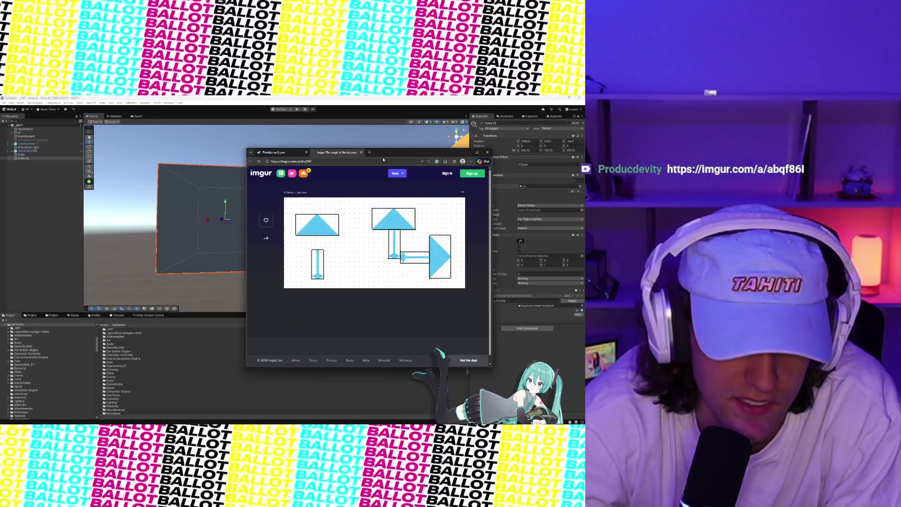
Move the browser left, maximize it, and open the blue-triangle diagram image enlarged.
{"action": "left_click_drag", "start_coordinate": [382, 159], "coordinate": [303, 161]}
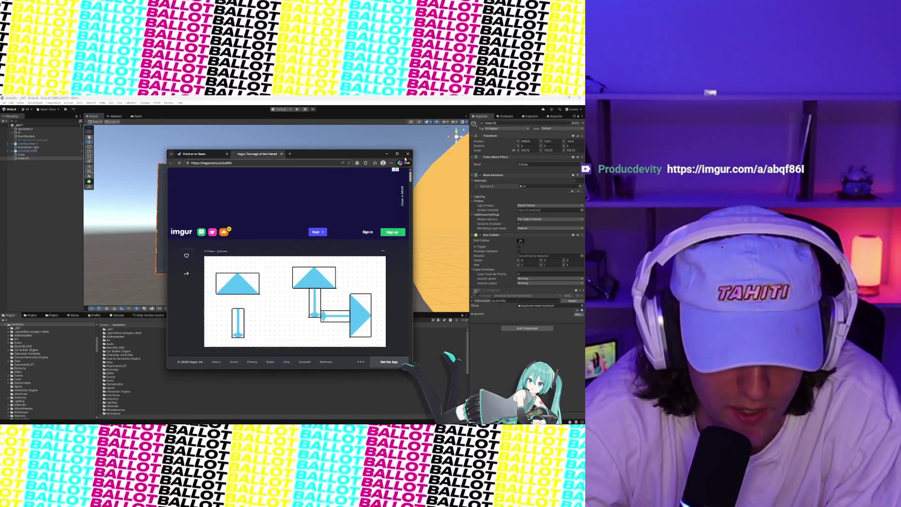
{"action": "left_click", "coordinate": [397, 154]}
{"action": "left_click", "coordinate": [207, 238]}
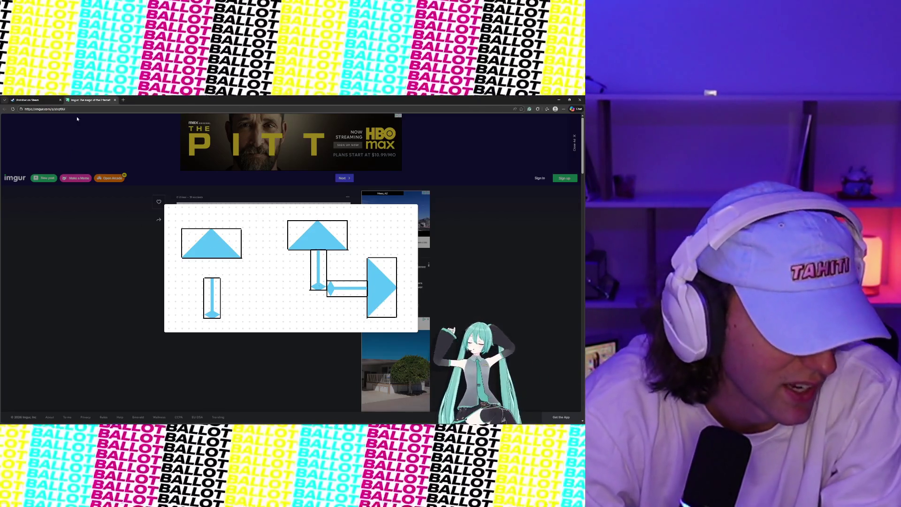
Close the Imgur image tab and rewind the Primitier trailer to 0:48.
{"action": "key", "text": "ctrl+w"}
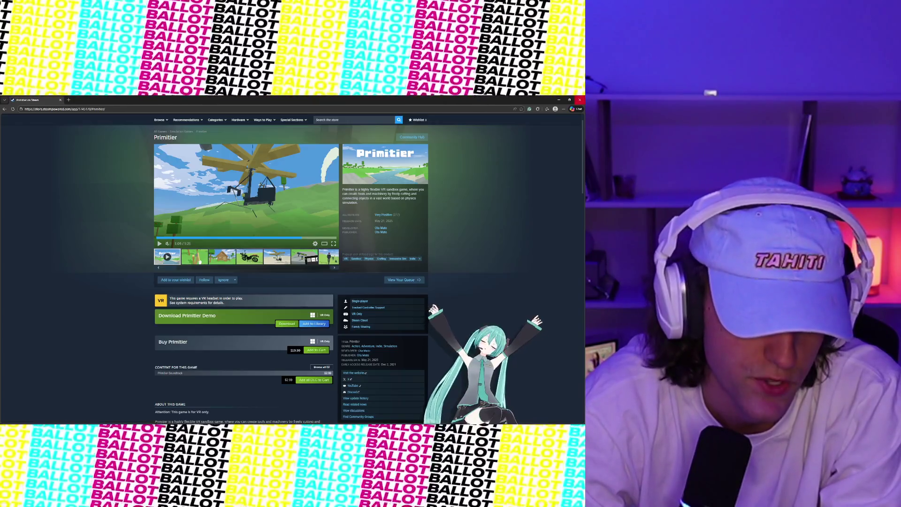
{"action": "left_click", "coordinate": [265, 239]}
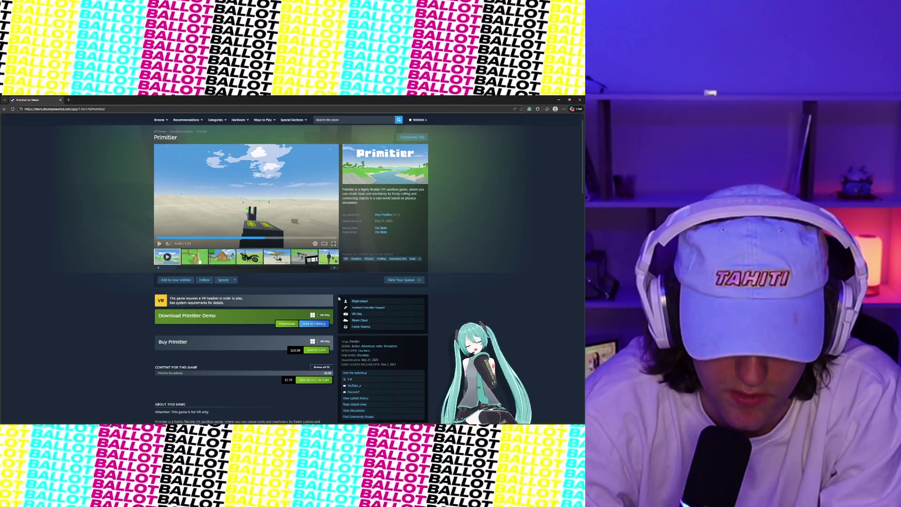
{"action": "scroll", "coordinate": [339, 298], "scroll_direction": "up", "scroll_amount": 1}
{"action": "scroll", "coordinate": [309, 266], "scroll_direction": "down", "scroll_amount": 2}
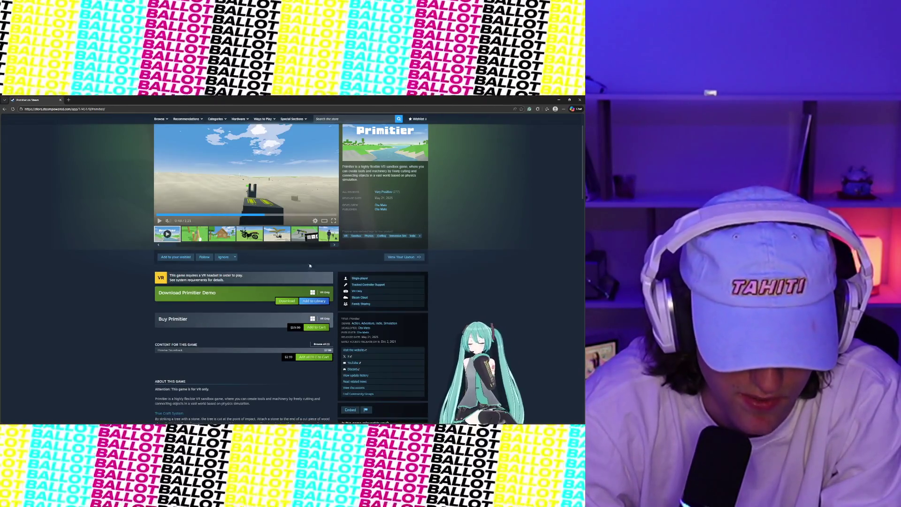
Add Primitier to the wishlist, browse the store page, and minimize the browser to Unity.
{"action": "left_click", "coordinate": [176, 256]}
{"action": "scroll", "coordinate": [380, 404], "scroll_direction": "down", "scroll_amount": 1}
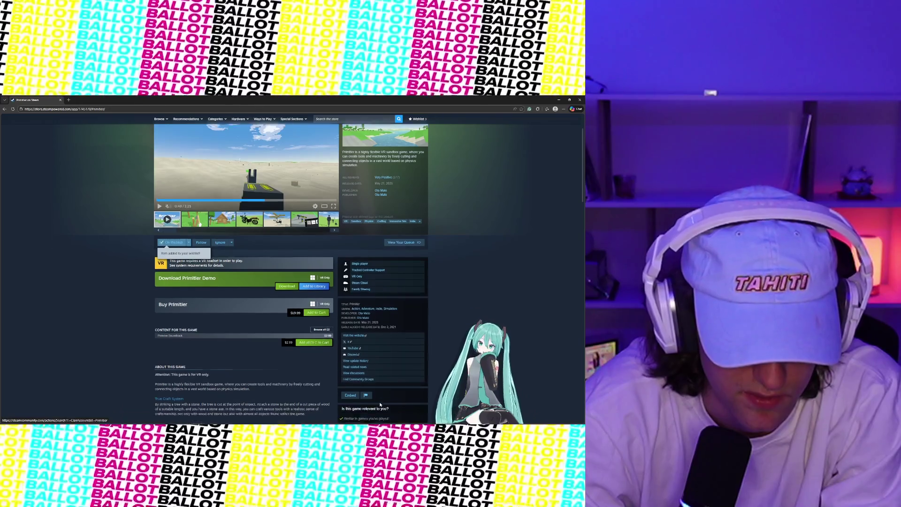
{"action": "scroll", "coordinate": [380, 405], "scroll_direction": "down", "scroll_amount": 3}
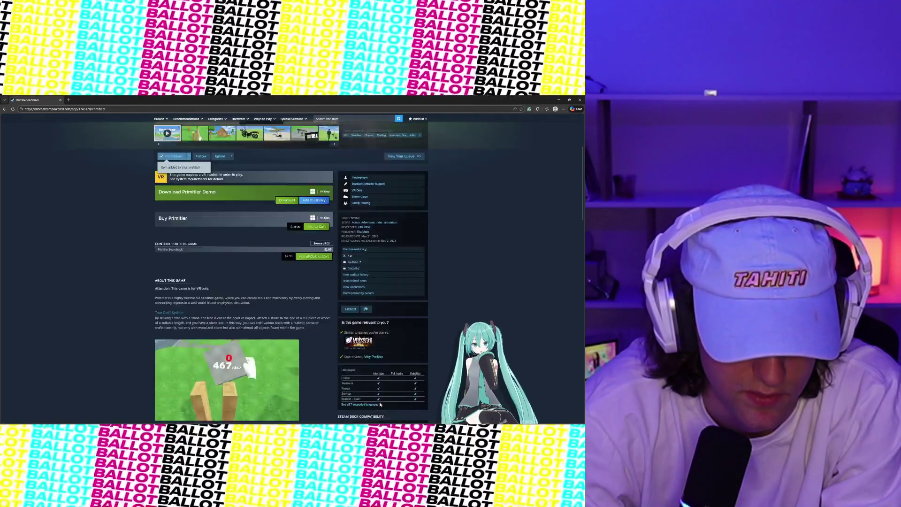
{"action": "scroll", "coordinate": [380, 404], "scroll_direction": "down", "scroll_amount": 7}
{"action": "scroll", "coordinate": [379, 405], "scroll_direction": "up", "scroll_amount": 12}
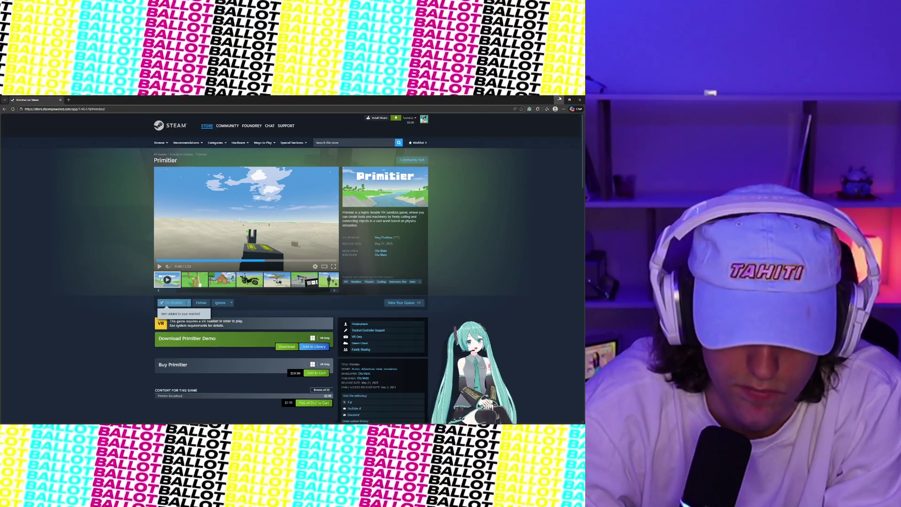
{"action": "left_click", "coordinate": [559, 99]}
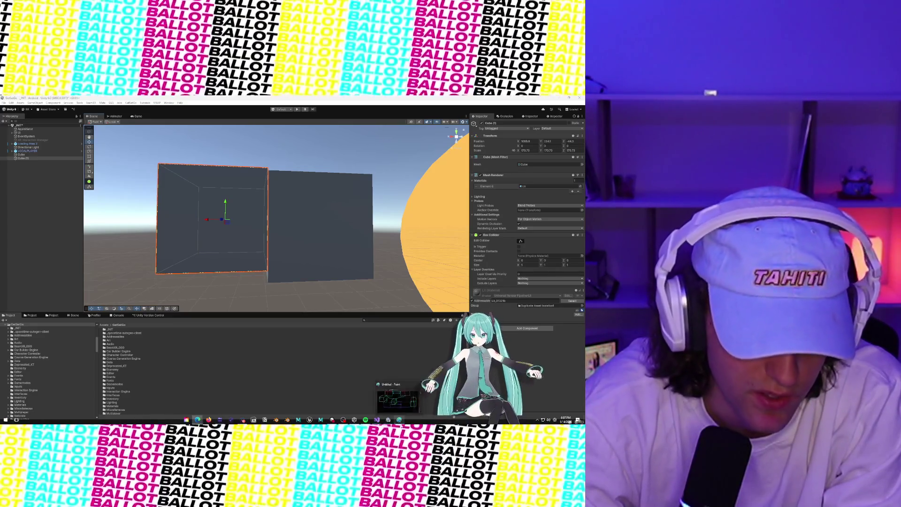
Switch to DynamicsCustomizationManager.cs and toggle its first, chassis reference and Collider Logic regions.
{"action": "left_click", "coordinate": [376, 419]}
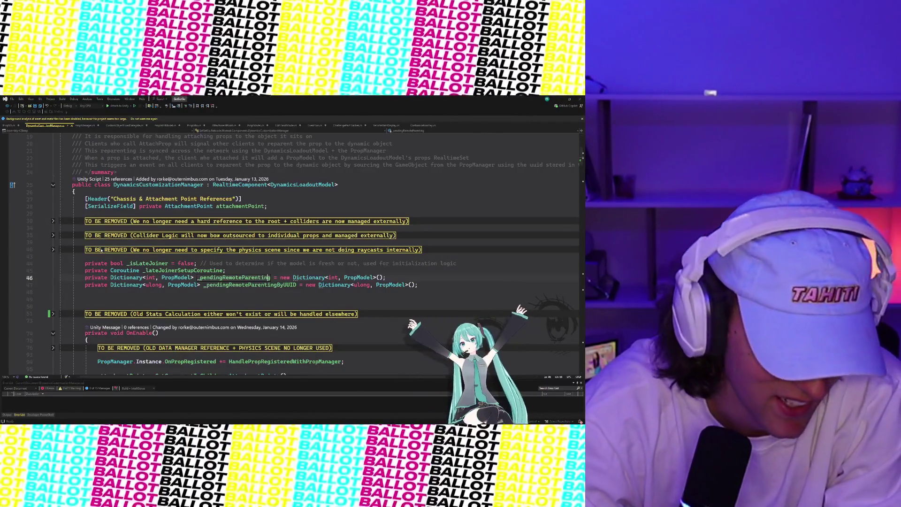
{"action": "left_click", "coordinate": [53, 221]}
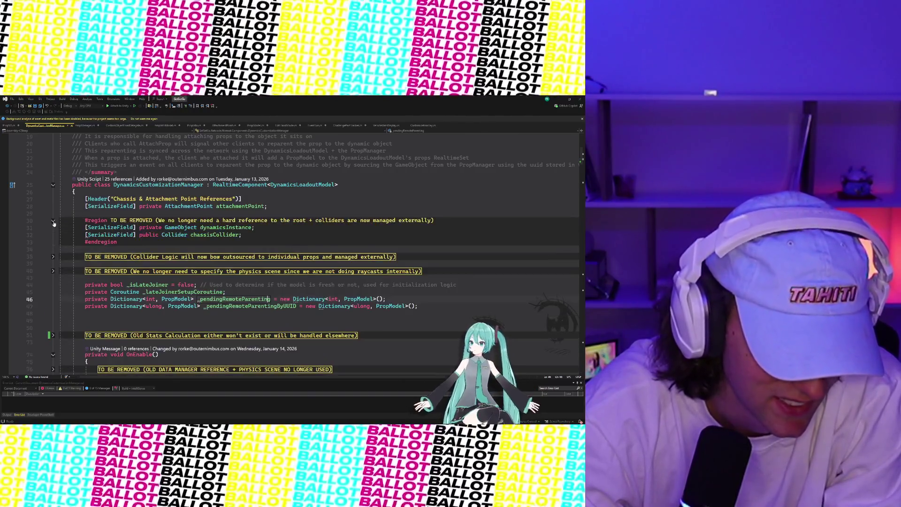
{"action": "left_click", "coordinate": [53, 221]}
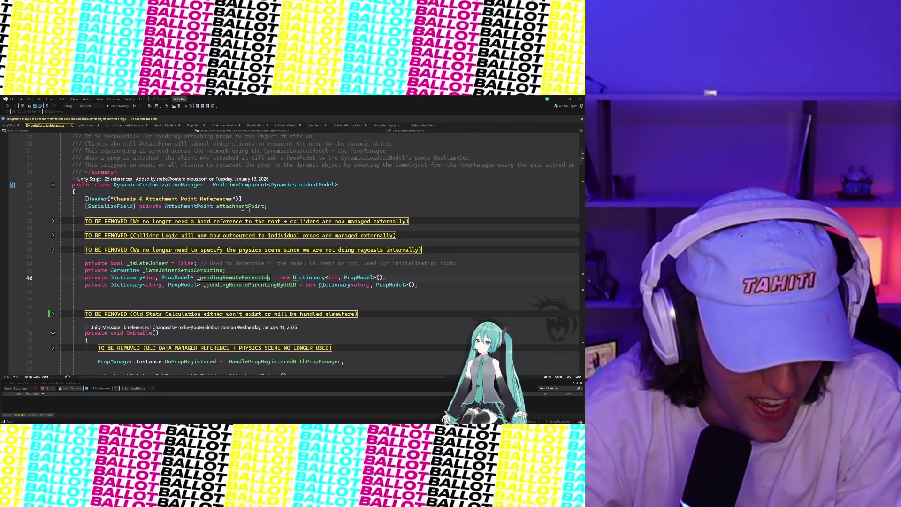
{"action": "scroll", "coordinate": [110, 279], "scroll_direction": "down", "scroll_amount": 1}
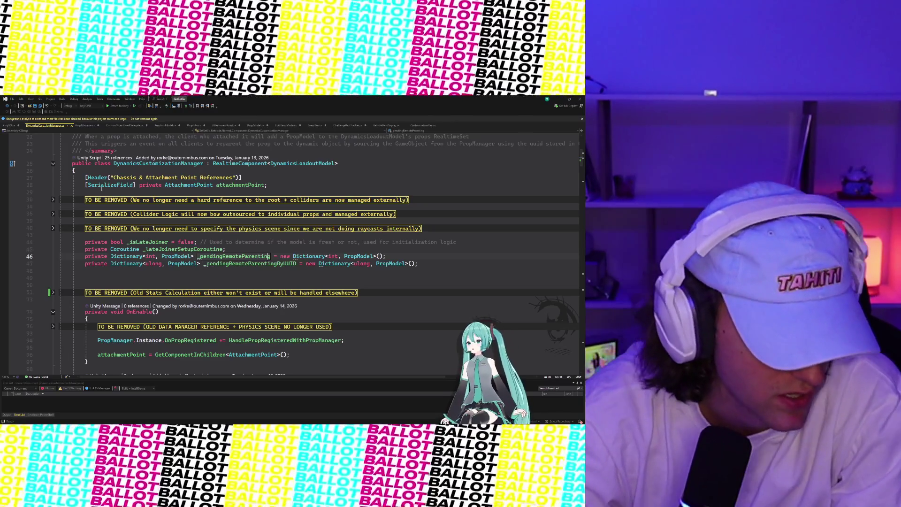
{"action": "left_click", "coordinate": [50, 202]}
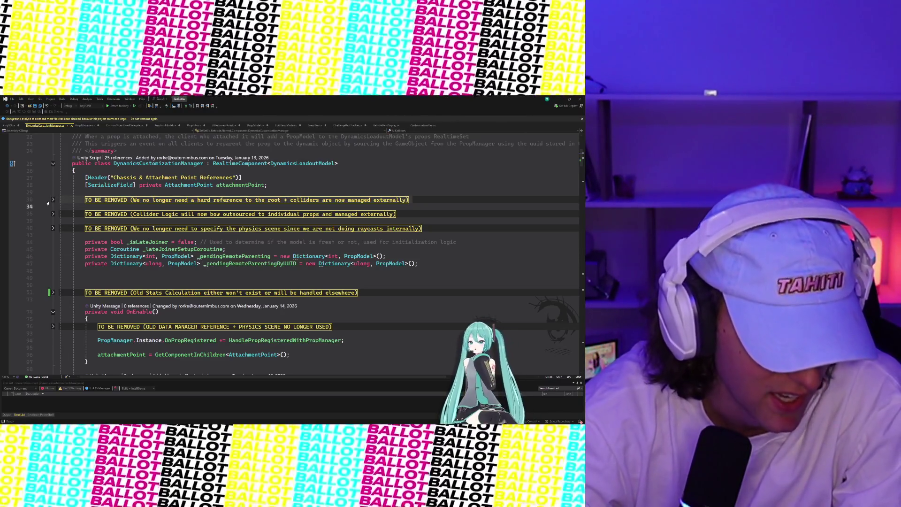
{"action": "left_click", "coordinate": [53, 200]}
{"action": "left_click", "coordinate": [53, 199]}
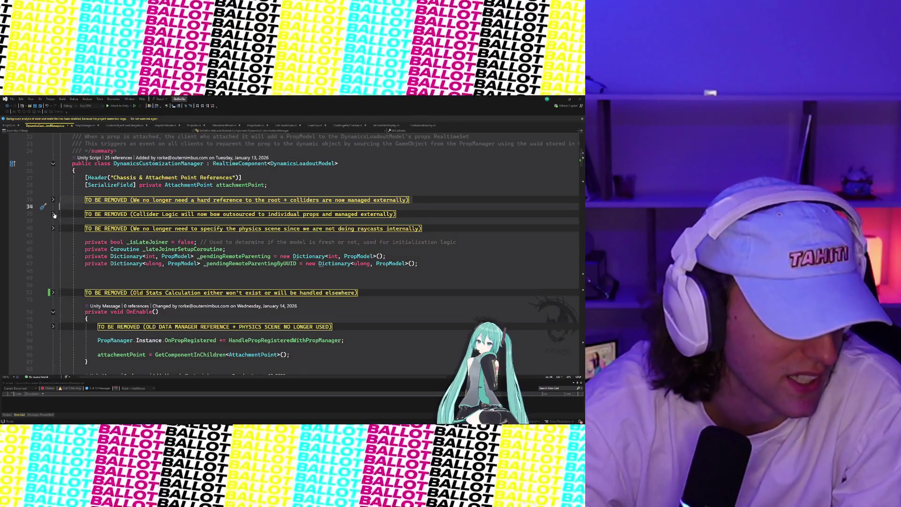
{"action": "left_click", "coordinate": [53, 214]}
{"action": "left_click", "coordinate": [53, 214]}
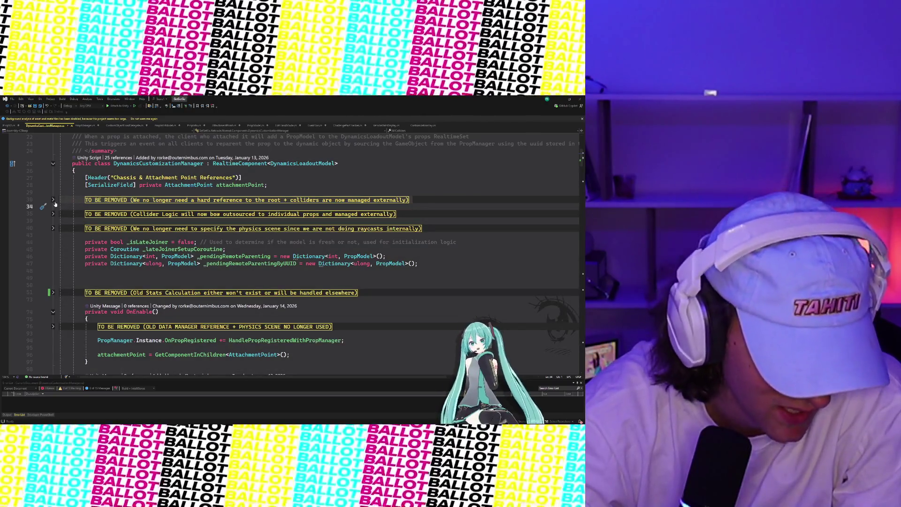
Expand the chassis reference, Collider Logic and physics scene regions, then select the Collider Logic block.
{"action": "left_click", "coordinate": [54, 202]}
{"action": "left_click", "coordinate": [54, 202]}
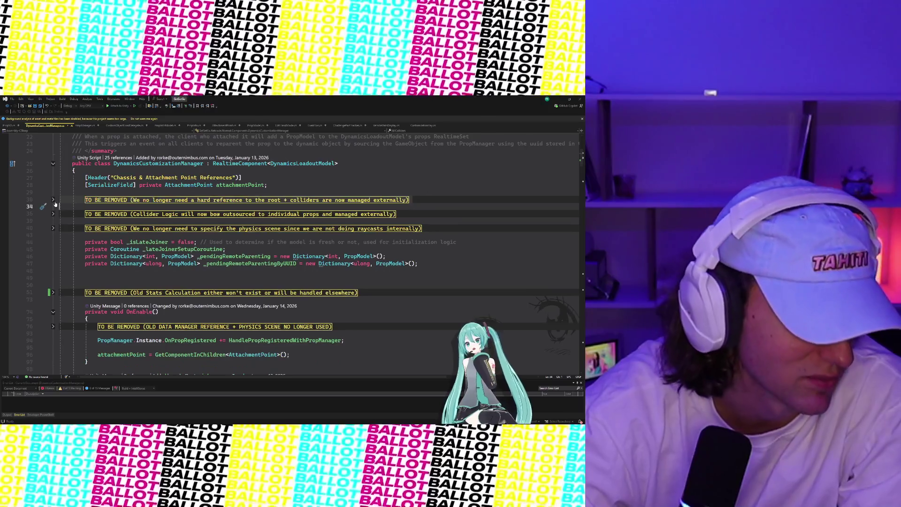
{"action": "left_click", "coordinate": [54, 202]}
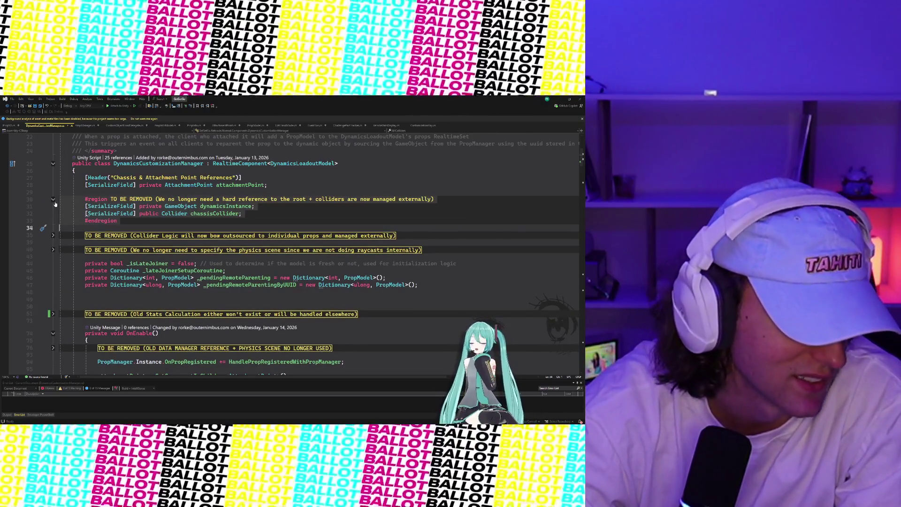
{"action": "left_click", "coordinate": [54, 201]}
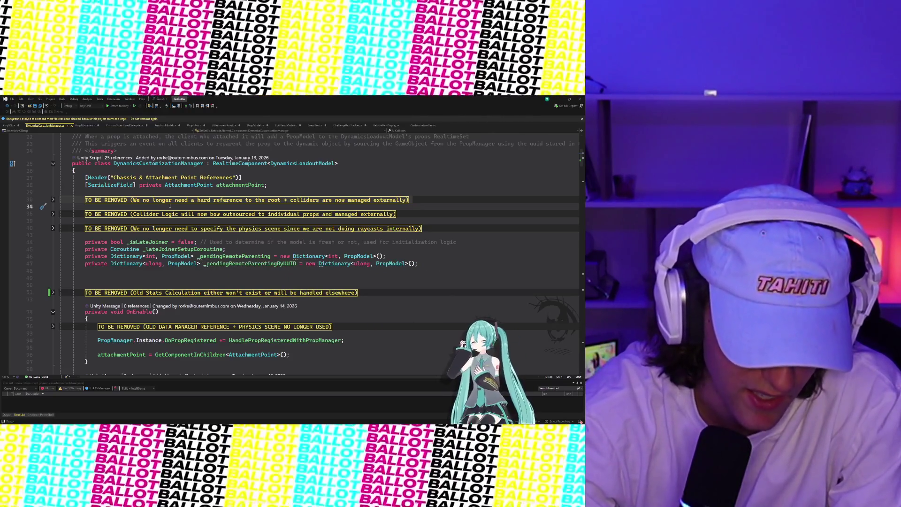
{"action": "left_click", "coordinate": [54, 200]}
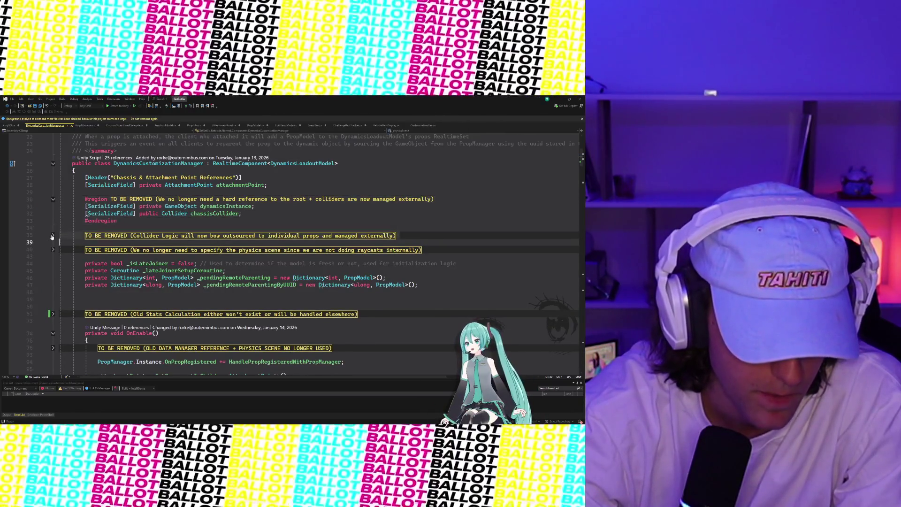
{"action": "left_click", "coordinate": [53, 235]}
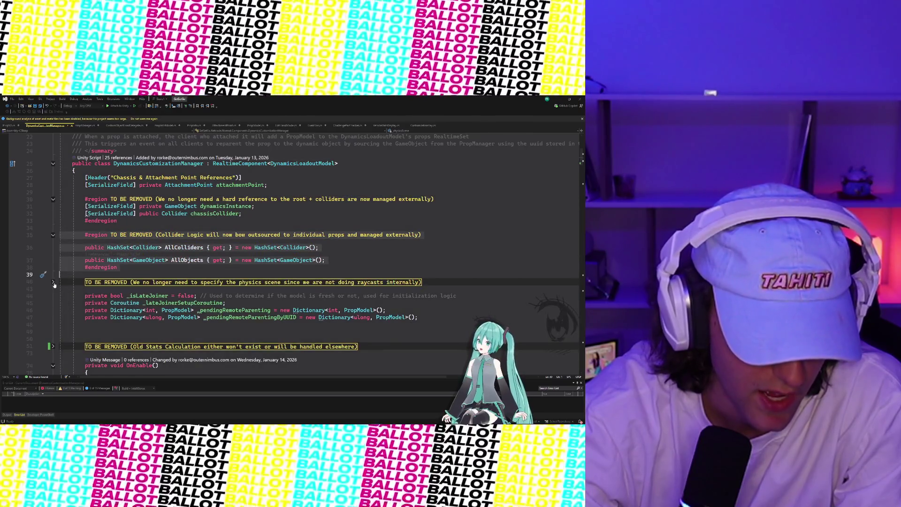
{"action": "left_click", "coordinate": [53, 282]}
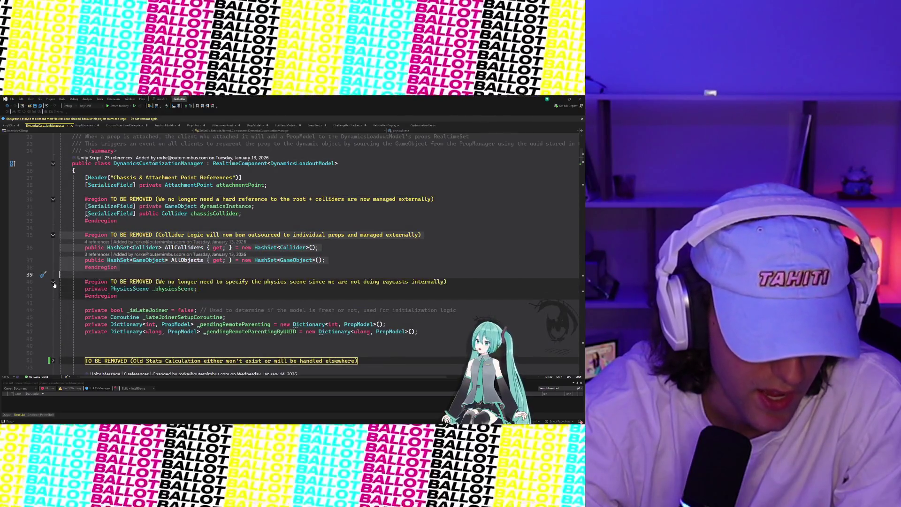
{"action": "left_click", "coordinate": [222, 290]}
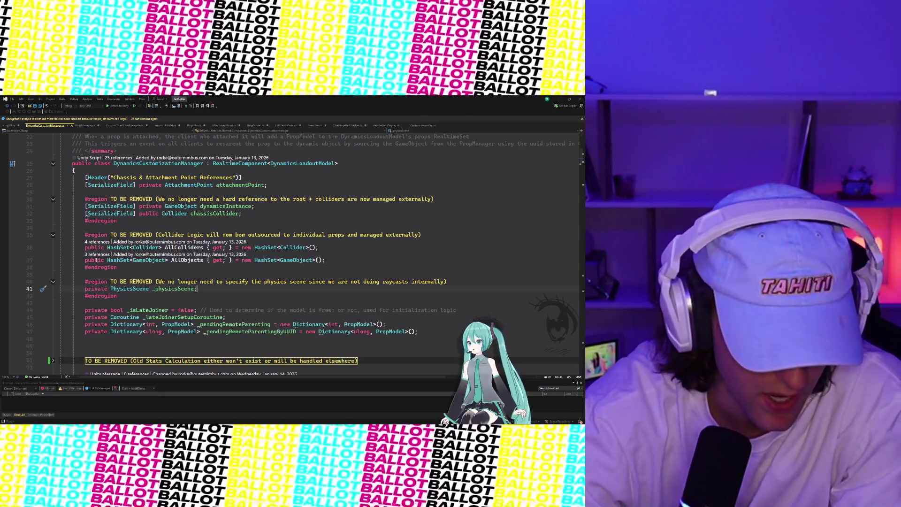
{"action": "mouse_move", "coordinate": [79, 234]}
{"action": "left_mouse_down"}
{"action": "mouse_move", "coordinate": [187, 282]}
{"action": "mouse_move", "coordinate": [205, 270]}
{"action": "mouse_move", "coordinate": [141, 268]}
{"action": "mouse_move", "coordinate": [85, 235]}
{"action": "left_mouse_up"}
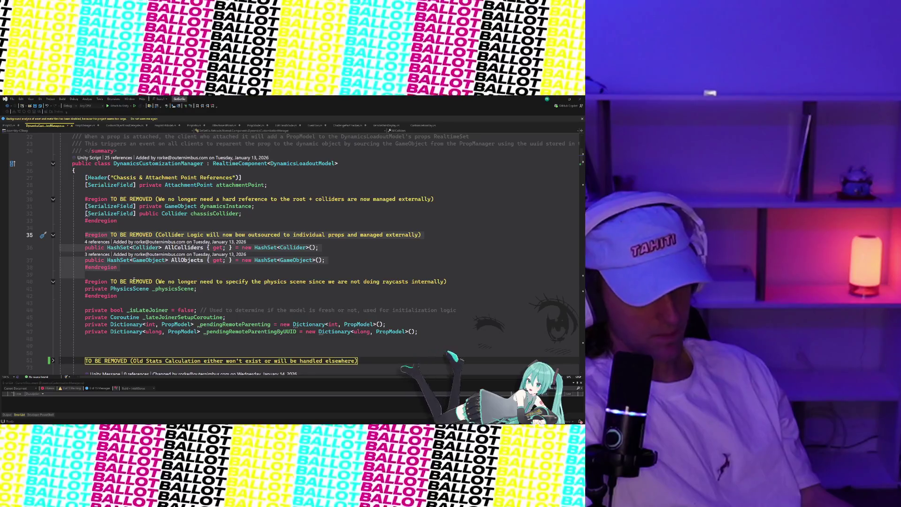
Delete the Collider Logic and chassis reference region blocks along with the leftover empty line.
{"action": "scroll", "coordinate": [134, 280], "scroll_direction": "right", "scroll_amount": 1}
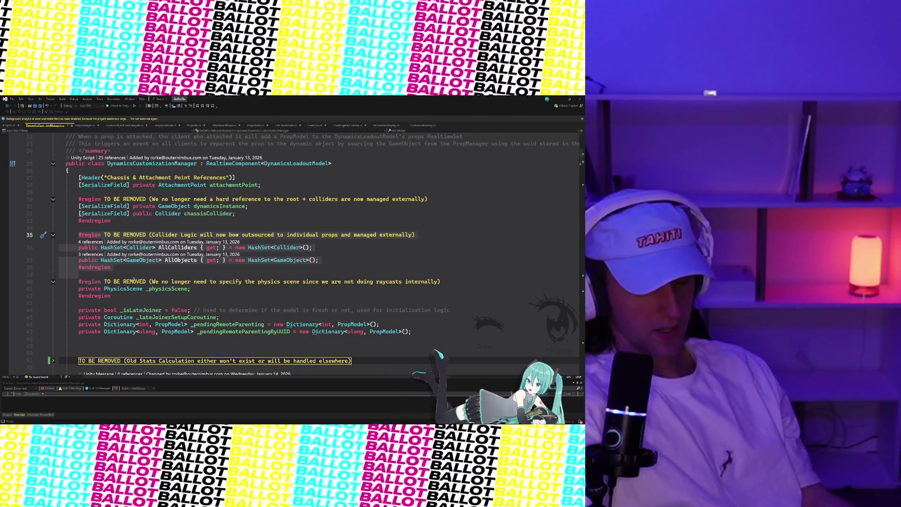
{"action": "key", "text": "Delete"}
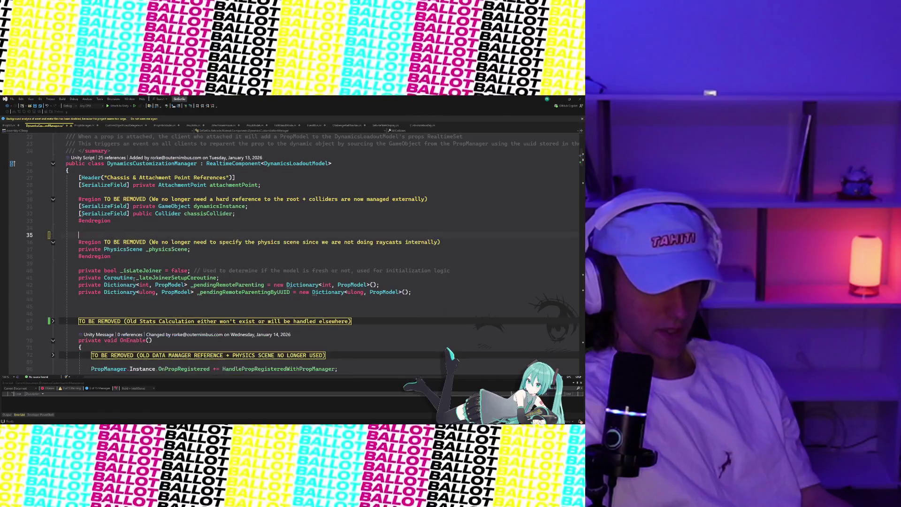
{"action": "scroll", "coordinate": [134, 278], "scroll_direction": "left", "scroll_amount": 1}
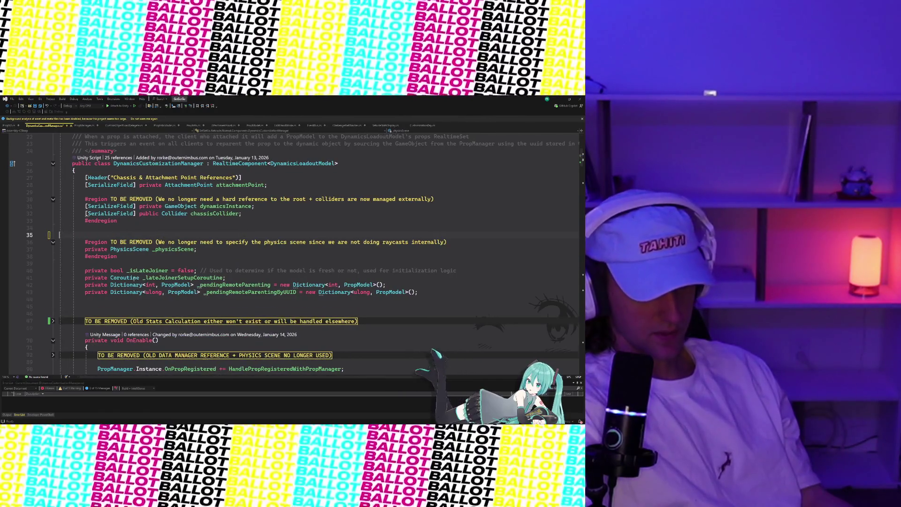
{"action": "key", "text": "BackSpace"}
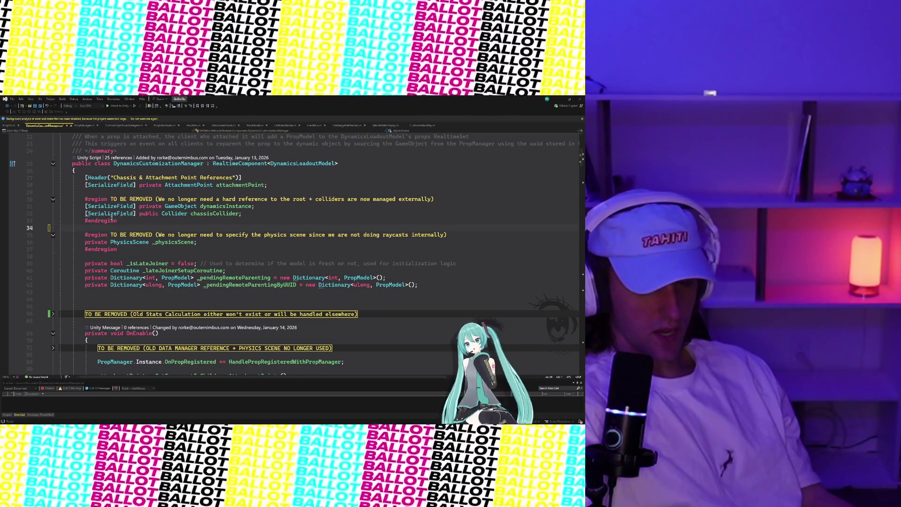
{"action": "mouse_move", "coordinate": [119, 224]}
{"action": "left_mouse_down"}
{"action": "mouse_move", "coordinate": [94, 209]}
{"action": "mouse_move", "coordinate": [16, 198]}
{"action": "left_mouse_up"}
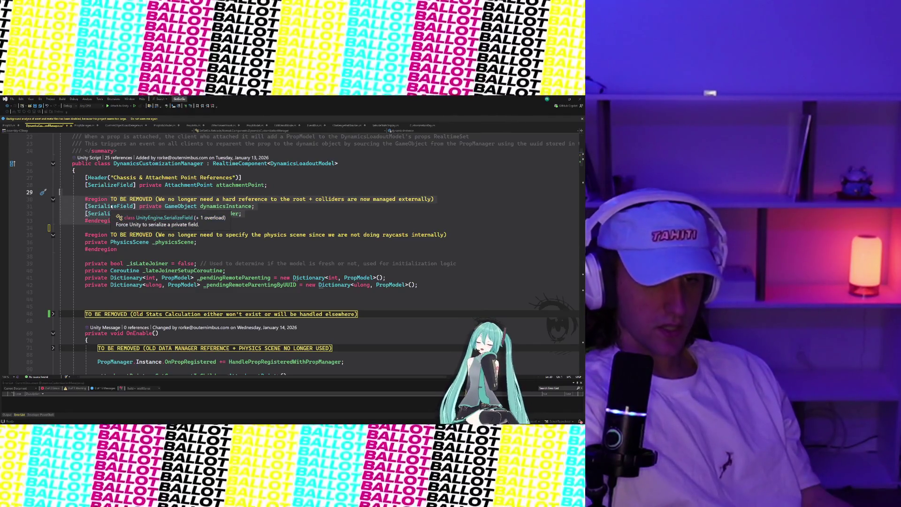
{"action": "key", "text": "BackSpace"}
{"action": "key", "text": "BackSpace"}
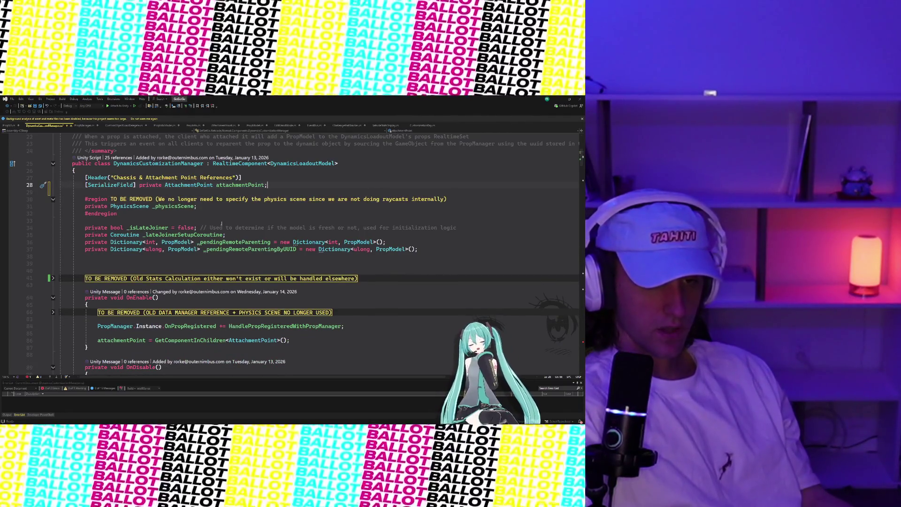
Delete the physics scene region with its _physicsScene field and the leftover blank line.
{"action": "left_click", "coordinate": [194, 206]}
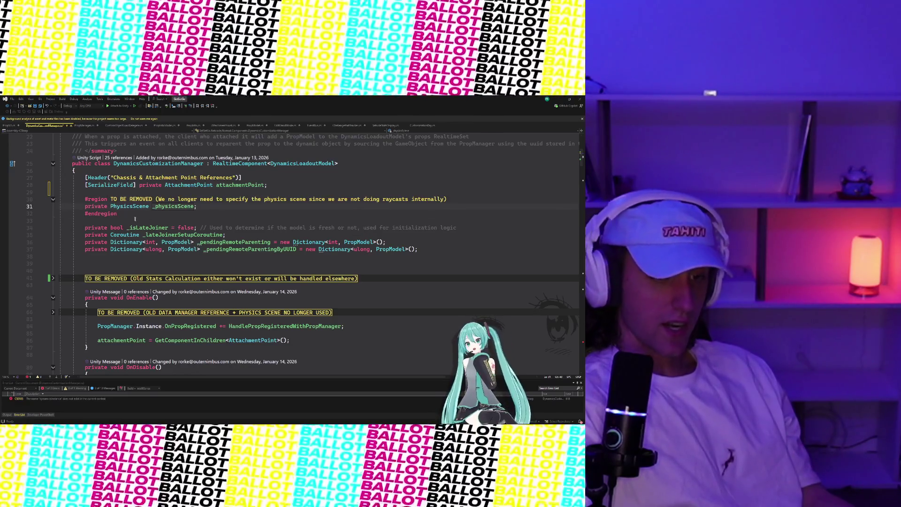
{"action": "left_click", "coordinate": [132, 220]}
{"action": "left_click_drag", "start_coordinate": [87, 196], "coordinate": [130, 214]}
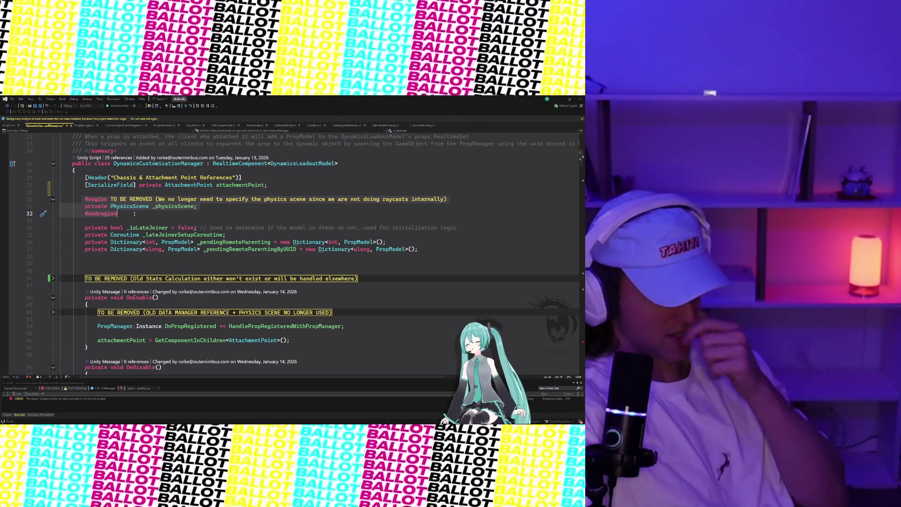
{"action": "left_click_drag", "start_coordinate": [134, 214], "coordinate": [60, 199]}
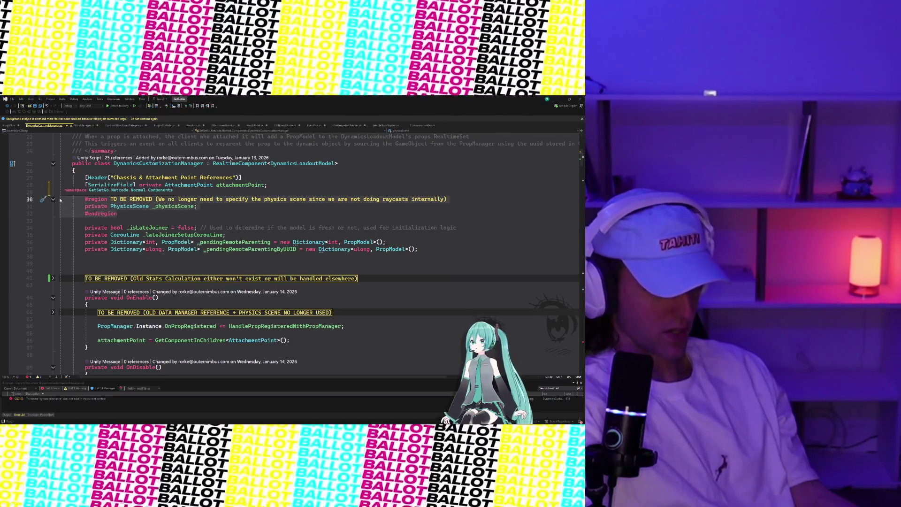
{"action": "key", "text": "Delete"}
{"action": "key", "text": "BackSpace"}
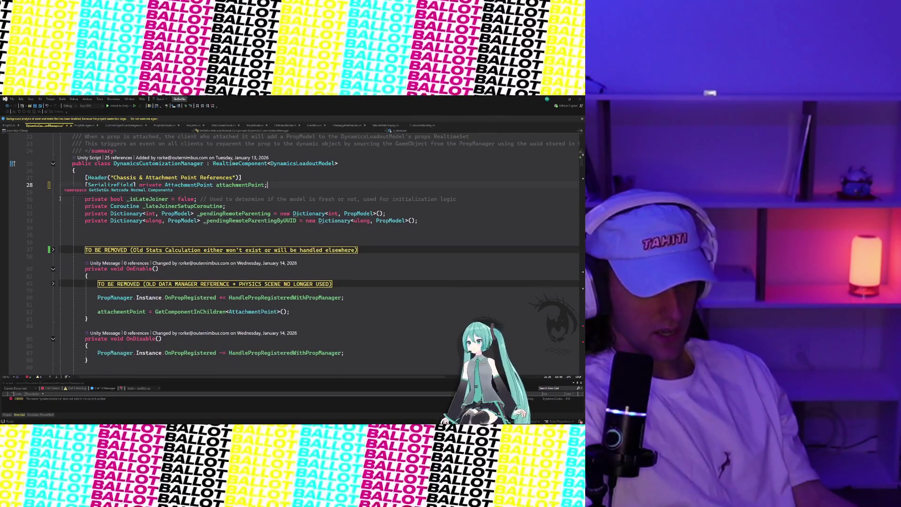
Delete the Old Stats Calculation region block and its leftover blank line.
{"action": "left_click", "coordinate": [53, 249]}
{"action": "scroll", "coordinate": [106, 212], "scroll_direction": "down", "scroll_amount": 4}
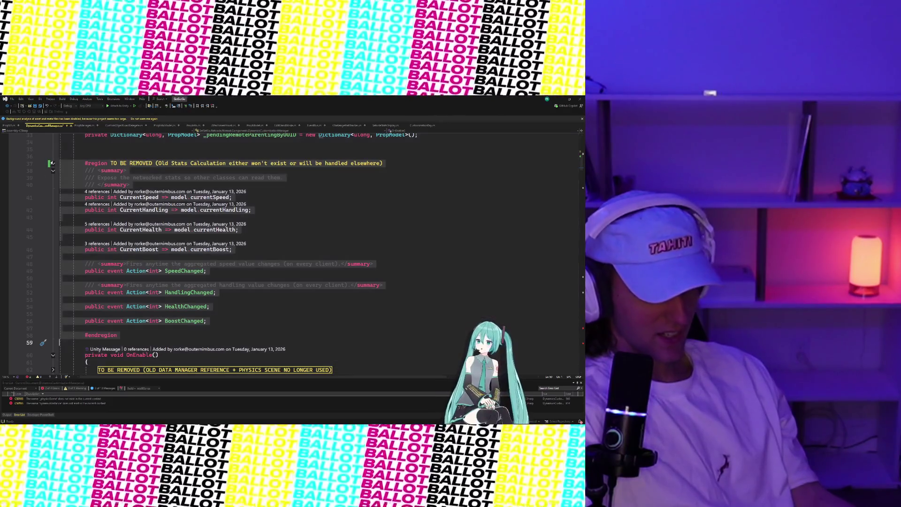
{"action": "scroll", "coordinate": [168, 270], "scroll_direction": "down", "scroll_amount": 2}
{"action": "scroll", "coordinate": [168, 271], "scroll_direction": "up", "scroll_amount": 1}
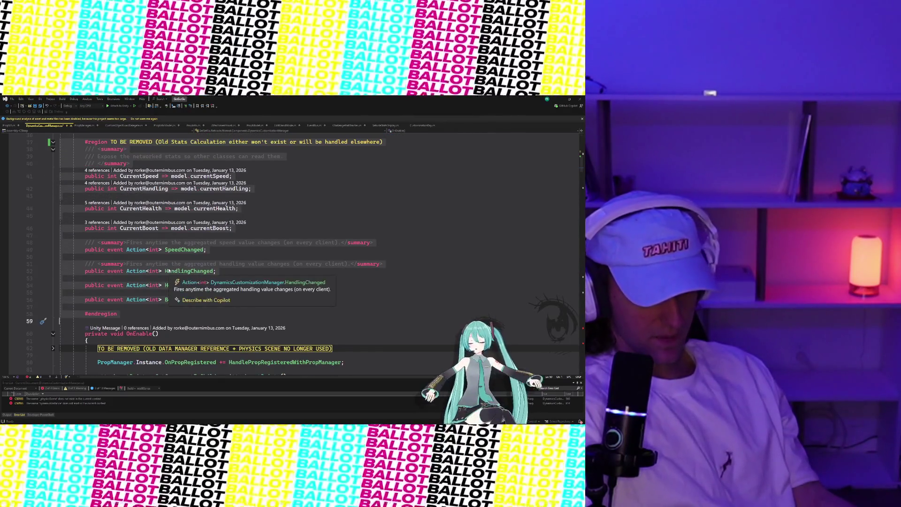
{"action": "key", "text": "ctrl+z"}
{"action": "key", "text": "ctrl+z"}
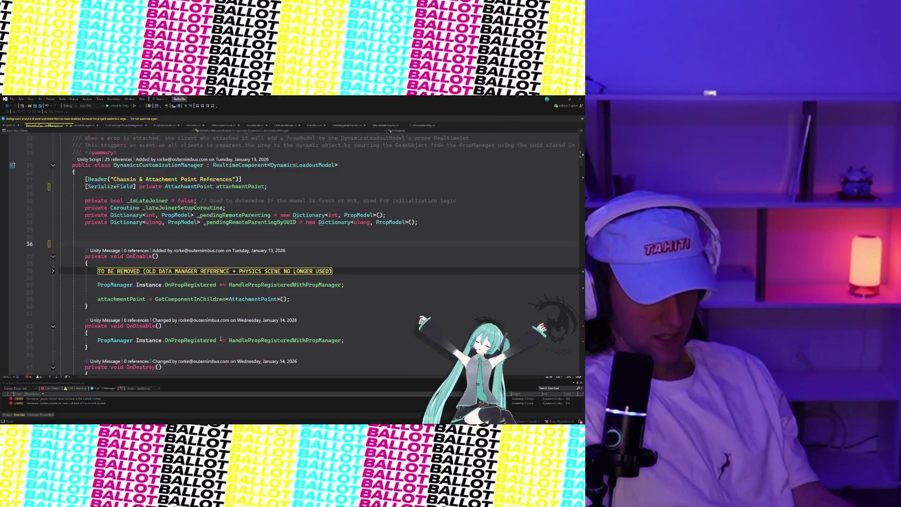
{"action": "scroll", "coordinate": [215, 274], "scroll_direction": "up", "scroll_amount": 5}
{"action": "key", "text": "ctrl+z"}
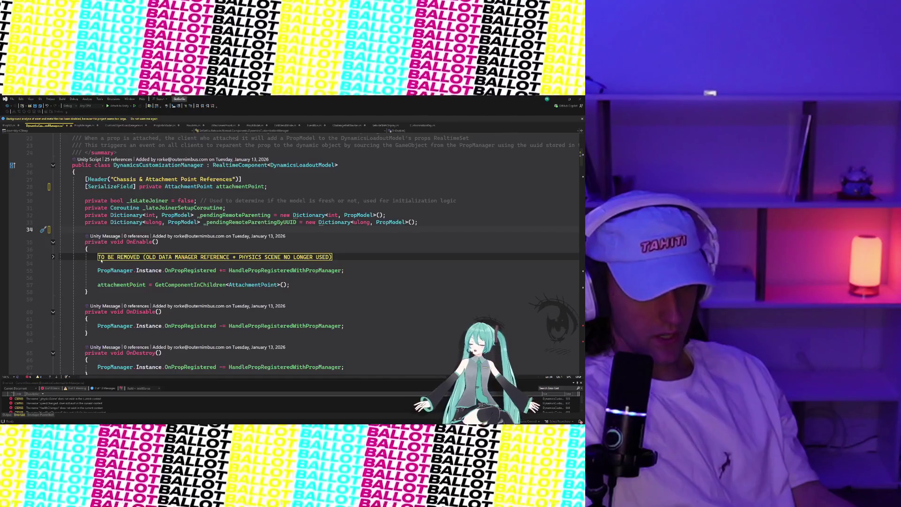
Remove the old data manager region from OnEnable along with its leftover blank line.
{"action": "left_click", "coordinate": [53, 257]}
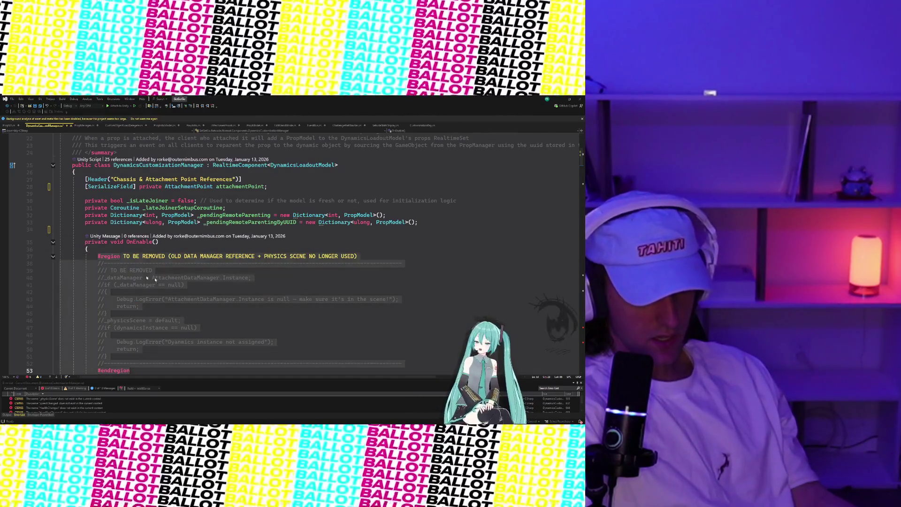
{"action": "scroll", "coordinate": [155, 279], "scroll_direction": "down", "scroll_amount": 2}
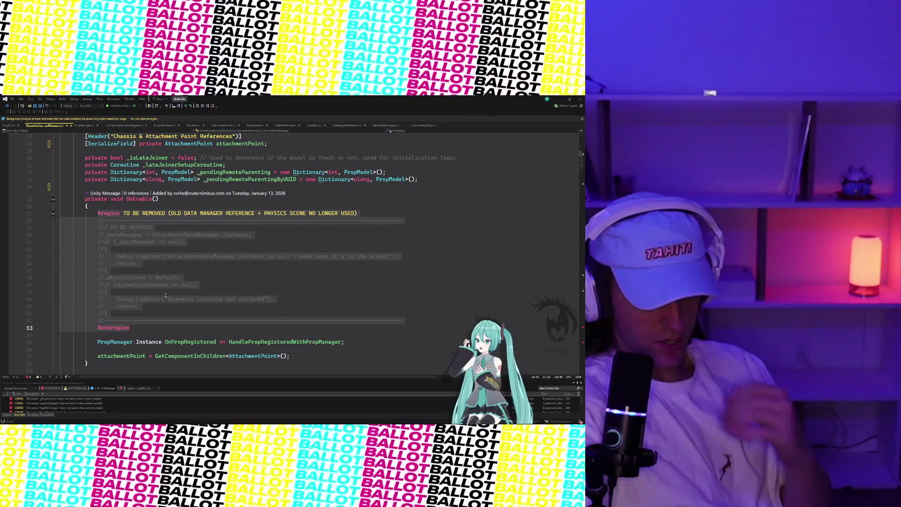
{"action": "key", "text": "Delete"}
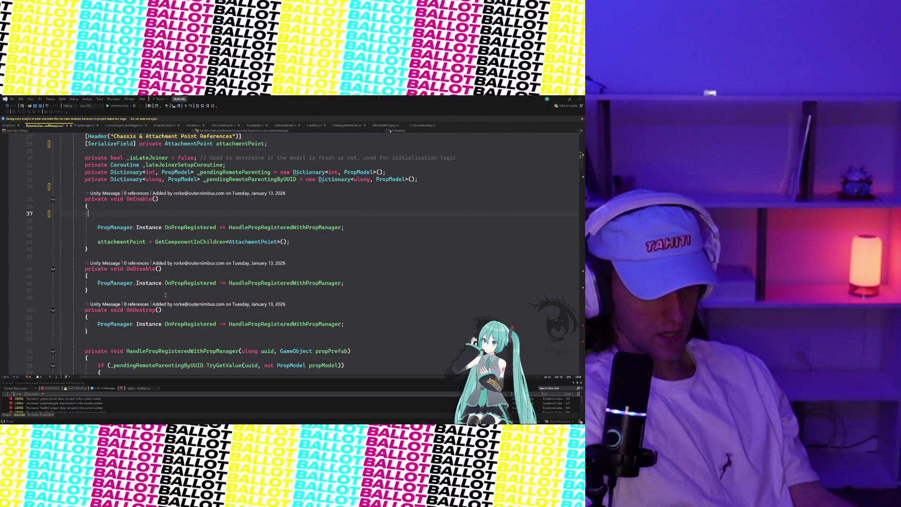
{"action": "key", "text": "BackSpace"}
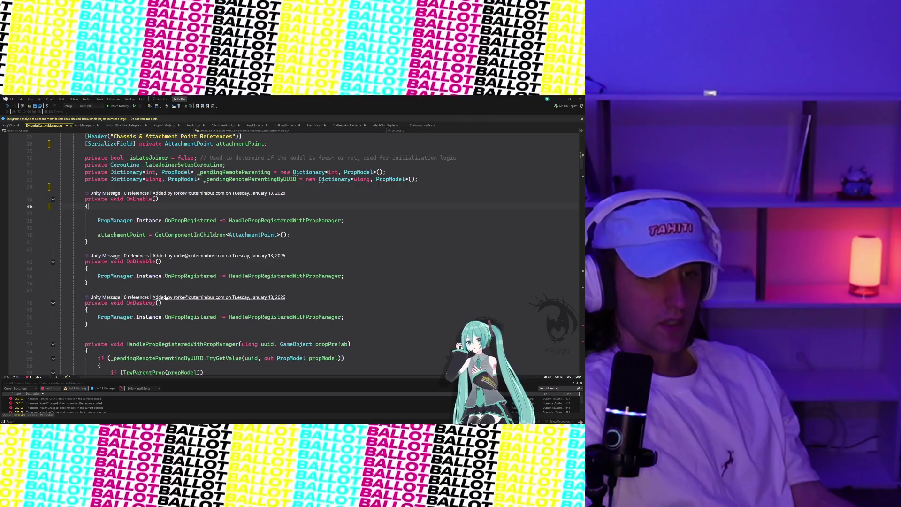
Delete the old AI bot assignment TO BE REMOVED region and its leftover blank lines.
{"action": "scroll", "coordinate": [174, 300], "scroll_direction": "down", "scroll_amount": 7}
{"action": "scroll", "coordinate": [183, 301], "scroll_direction": "down", "scroll_amount": 3}
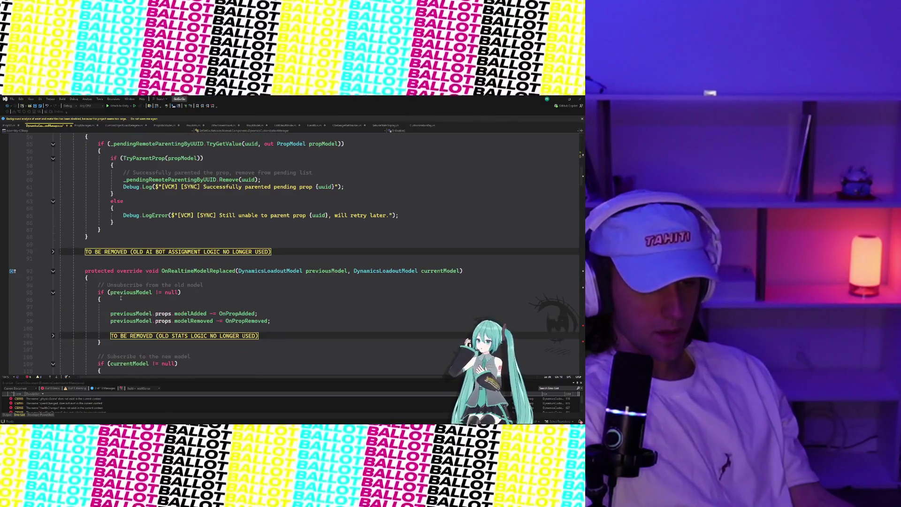
{"action": "left_click", "coordinate": [54, 251]}
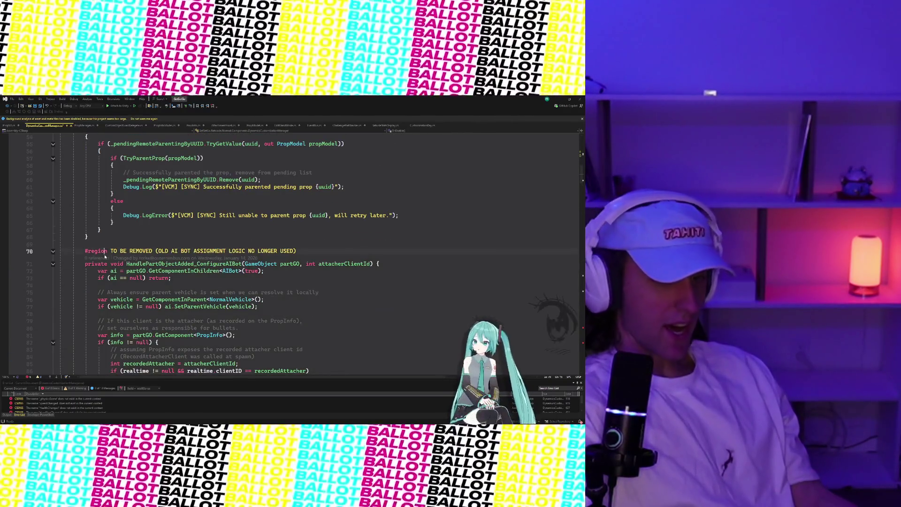
{"action": "left_click", "coordinate": [172, 292]}
{"action": "scroll", "coordinate": [172, 292], "scroll_direction": "down", "scroll_amount": 5}
{"action": "left_click_drag", "start_coordinate": [172, 293], "coordinate": [157, 294]}
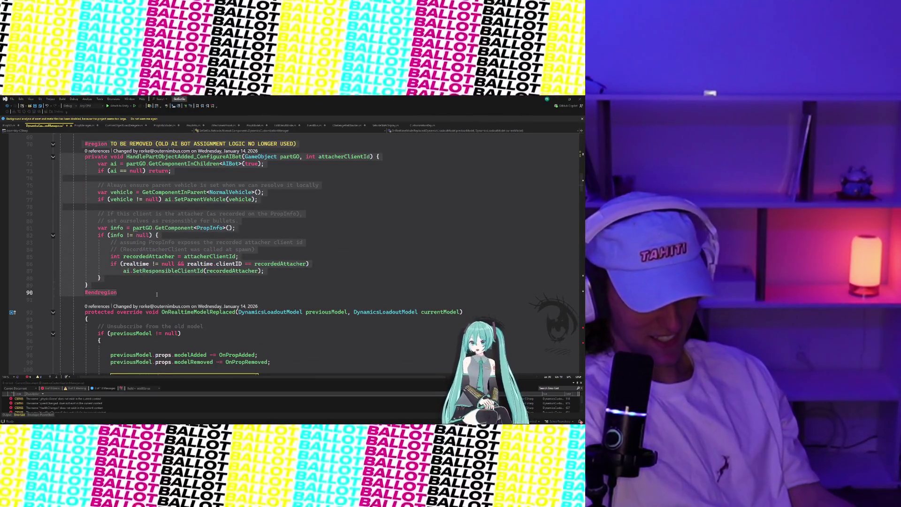
{"action": "type", "text": "\\"}
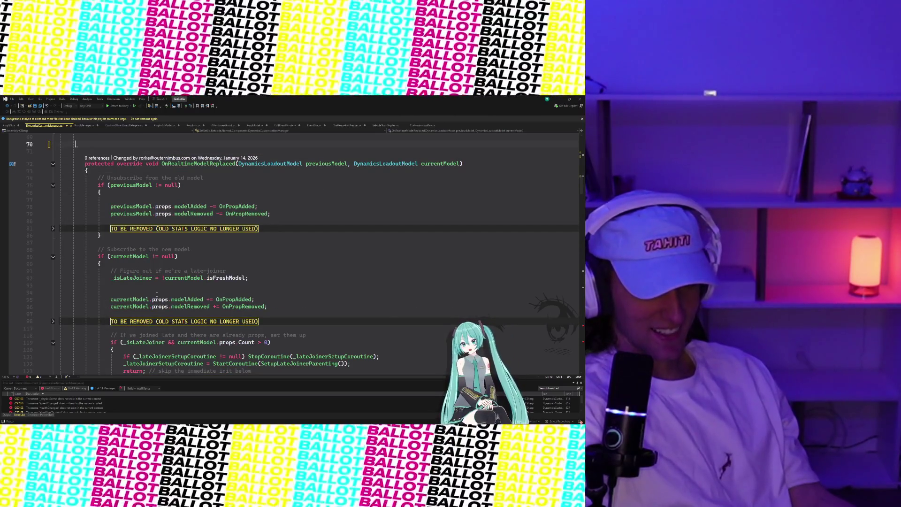
{"action": "key", "text": "BackSpace"}
{"action": "key", "text": "BackSpace"}
{"action": "scroll", "coordinate": [157, 294], "scroll_direction": "up", "scroll_amount": 5}
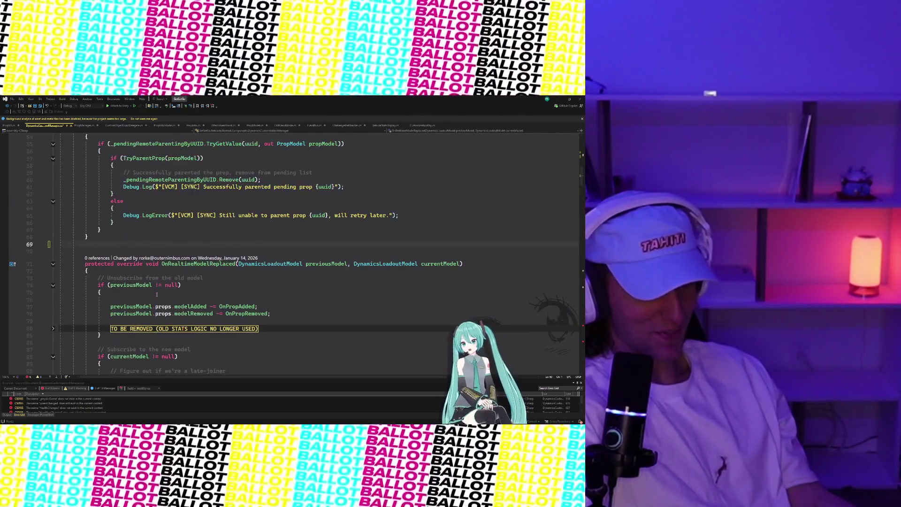
{"action": "key", "text": "BackSpace"}
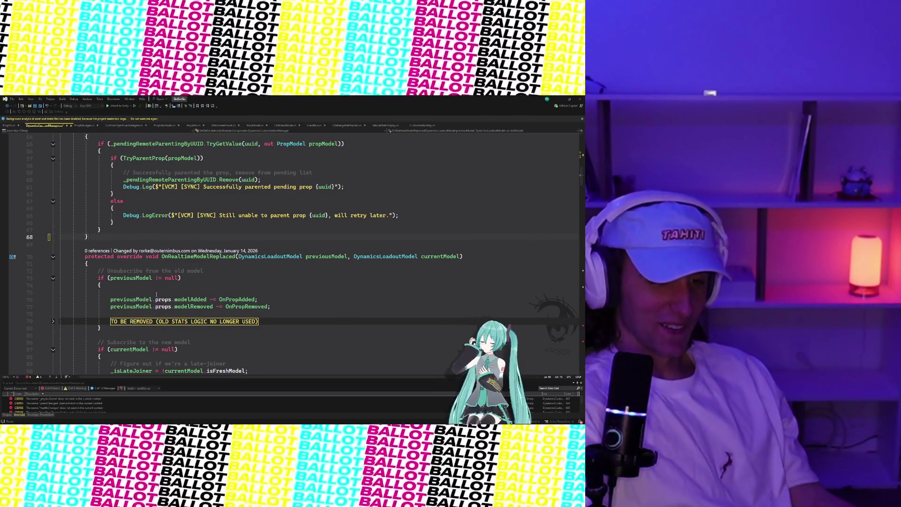
Delete the old stats region from the event unsubscribe block.
{"action": "scroll", "coordinate": [144, 293], "scroll_direction": "down", "scroll_amount": 3}
{"action": "left_click", "coordinate": [53, 257]}
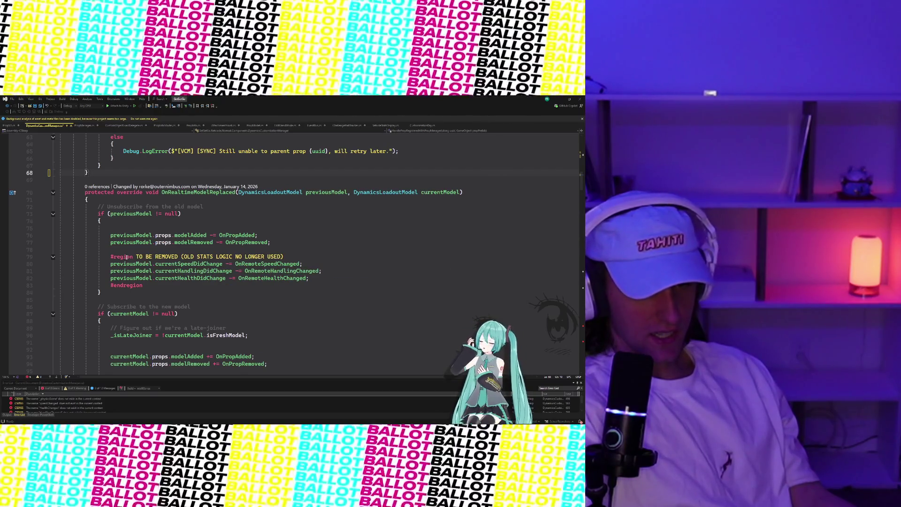
{"action": "left_click_drag", "start_coordinate": [111, 257], "coordinate": [157, 284]}
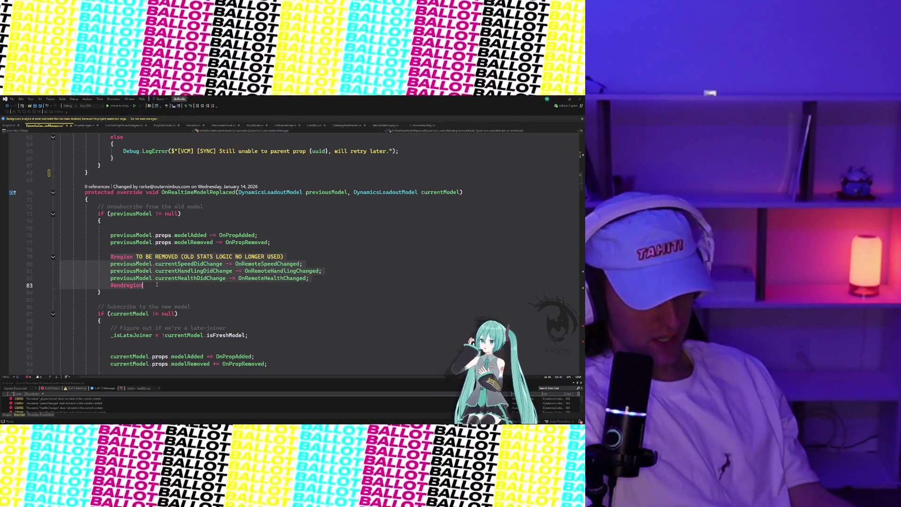
{"action": "key", "text": "Delete"}
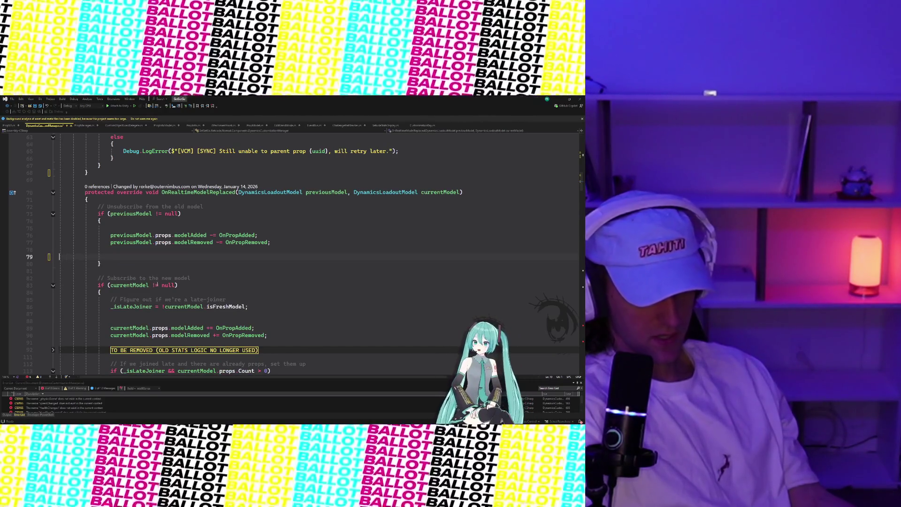
{"action": "key", "text": "BackSpace"}
Delete the old stats subscription region for the speed, handling and health events.
{"action": "scroll", "coordinate": [44, 238], "scroll_direction": "down", "scroll_amount": 5}
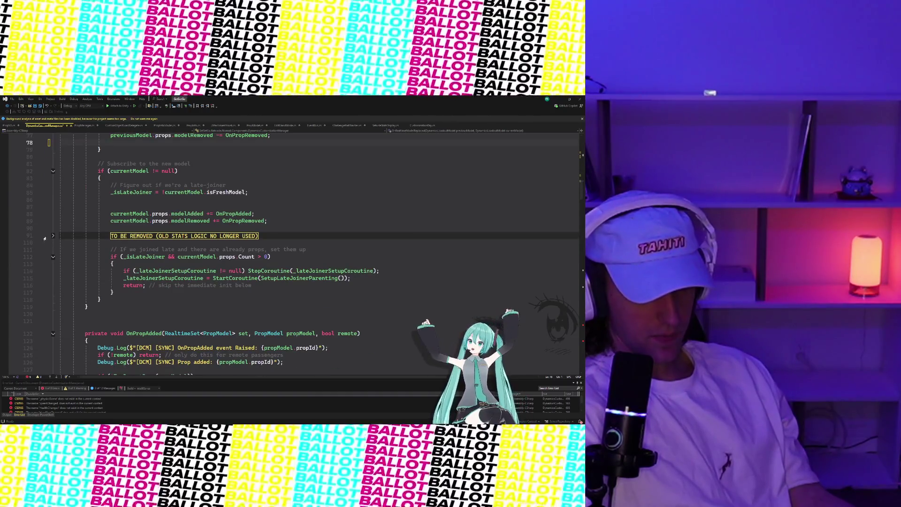
{"action": "left_click", "coordinate": [53, 236]}
{"action": "mouse_move", "coordinate": [288, 235]}
{"action": "left_mouse_down"}
{"action": "mouse_move", "coordinate": [157, 313]}
{"action": "mouse_move", "coordinate": [163, 345]}
{"action": "mouse_move", "coordinate": [164, 329]}
{"action": "left_mouse_up"}
{"action": "scroll", "coordinate": [157, 313], "scroll_direction": "down", "scroll_amount": 1}
{"action": "scroll", "coordinate": [163, 345], "scroll_direction": "down", "scroll_amount": 1}
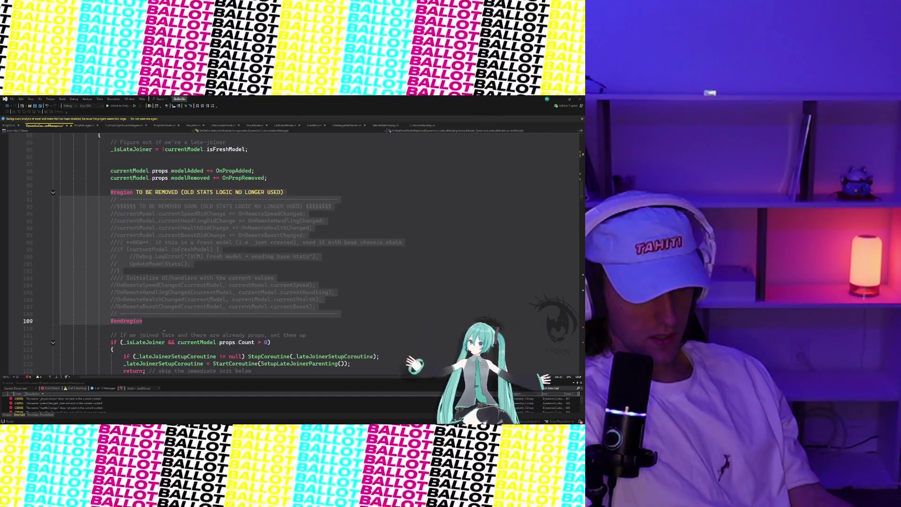
{"action": "key", "text": "Delete"}
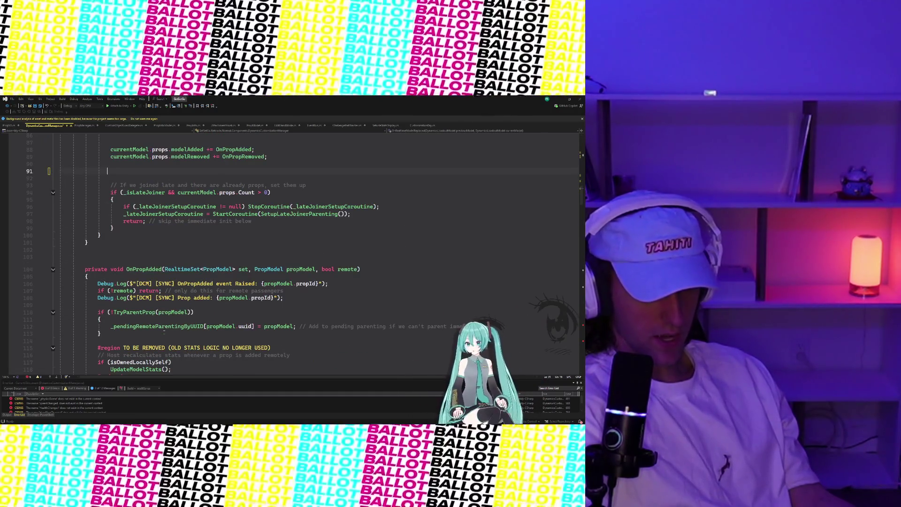
{"action": "key", "text": "BackSpace"}
{"action": "key", "text": "BackSpace"}
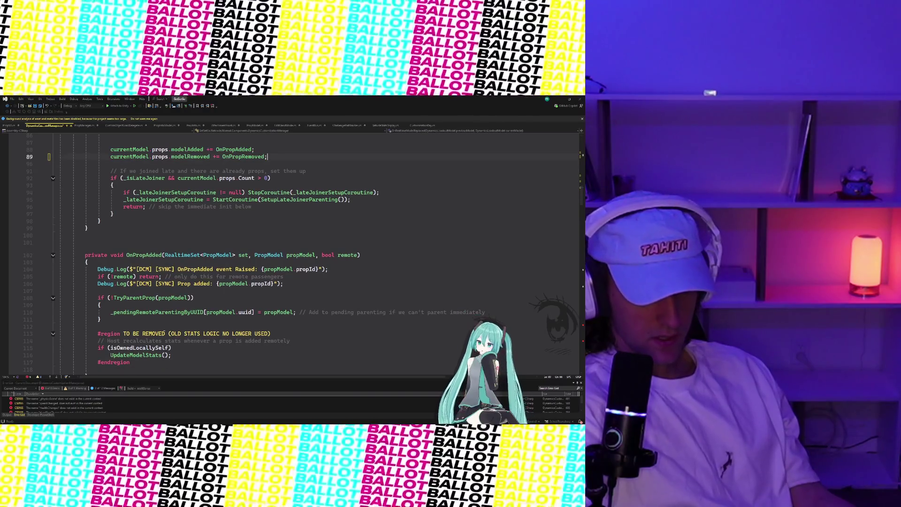
Delete OnPropAdded's stats recalculation region calling UpdateModelStats and tidy the empty lines.
{"action": "scroll", "coordinate": [176, 307], "scroll_direction": "down", "scroll_amount": 1}
{"action": "scroll", "coordinate": [176, 307], "scroll_direction": "down", "scroll_amount": 4}
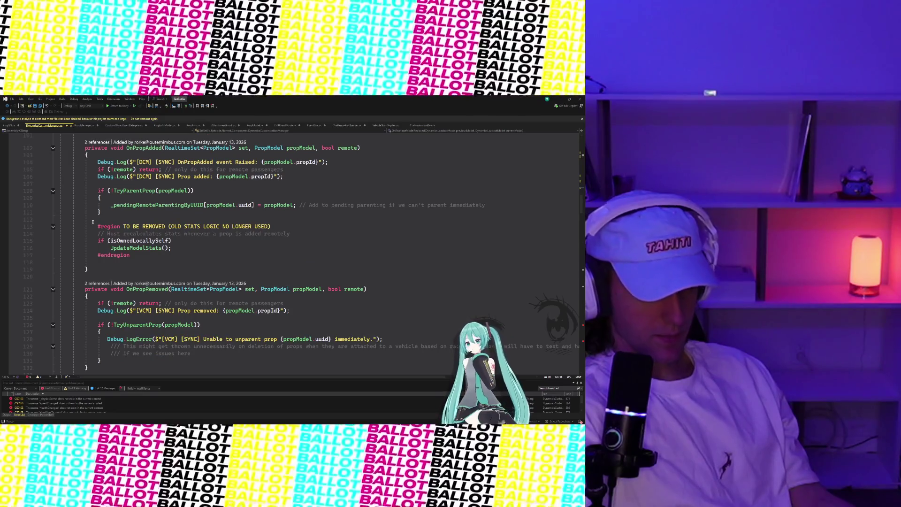
{"action": "left_click_drag", "start_coordinate": [97, 226], "coordinate": [138, 254]}
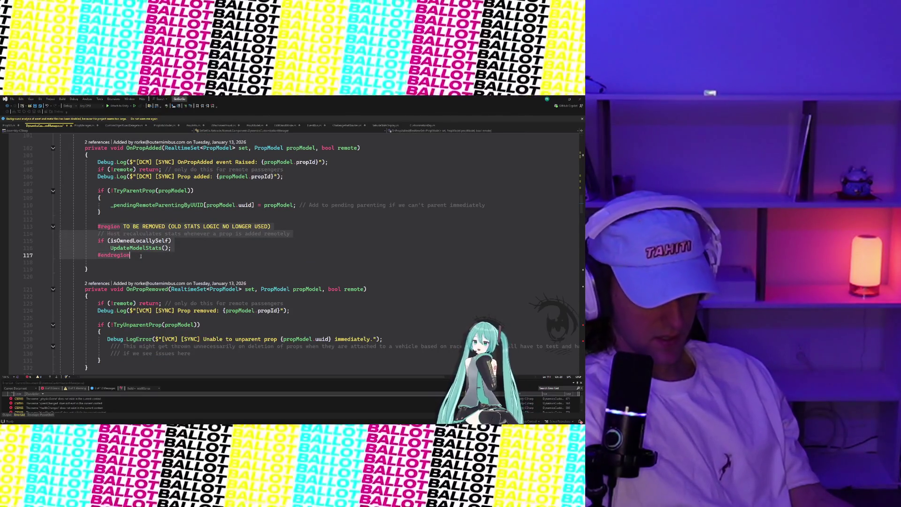
{"action": "key", "text": "Delete"}
{"action": "key", "text": "BackSpace"}
{"action": "key", "text": "BackSpace"}
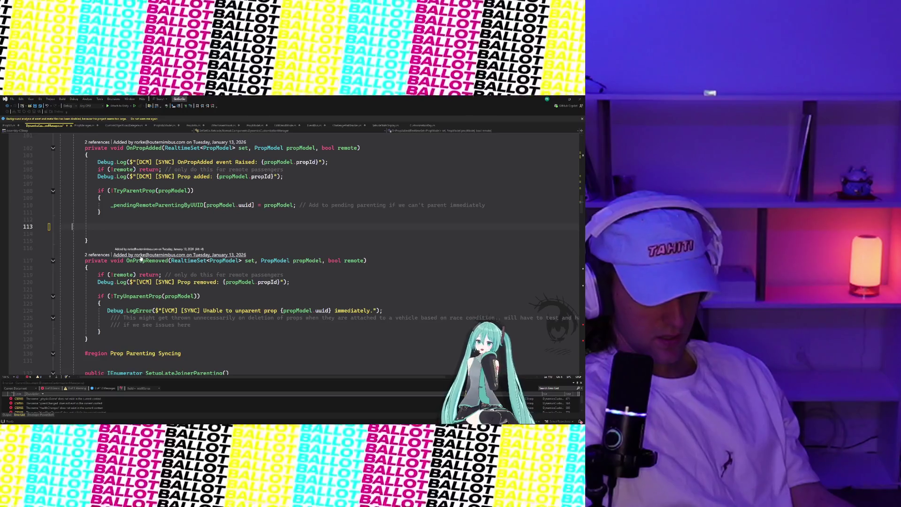
{"action": "key", "text": "BackSpace"}
{"action": "key", "text": "BackSpace"}
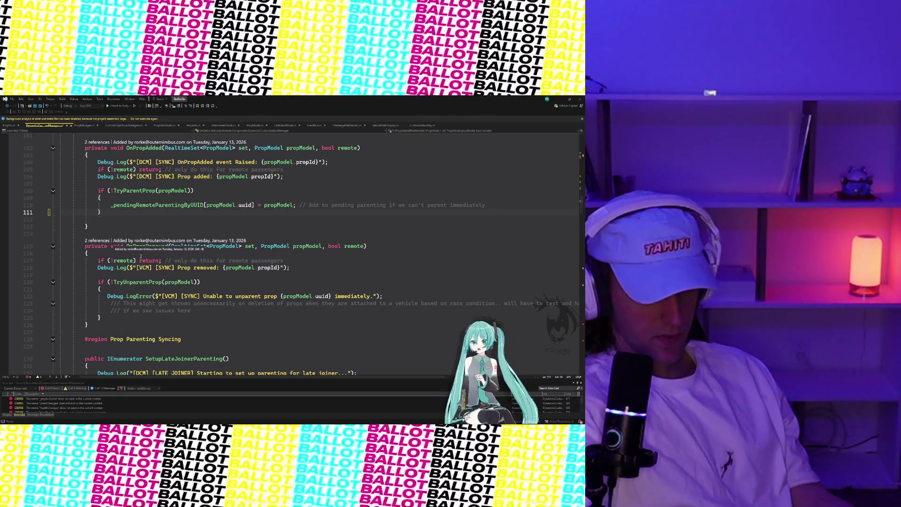
{"action": "scroll", "coordinate": [138, 249], "scroll_direction": "down", "scroll_amount": 4}
{"action": "scroll", "coordinate": [131, 261], "scroll_direction": "down", "scroll_amount": 9}
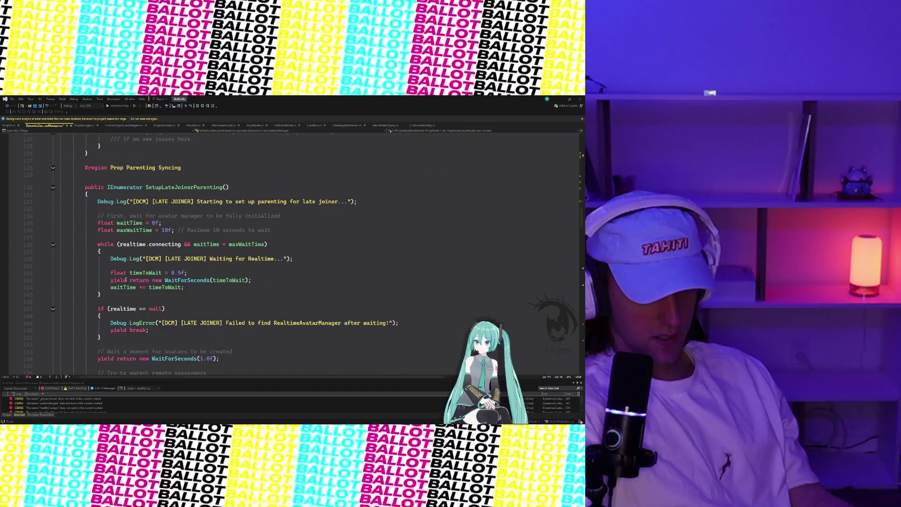
{"action": "scroll", "coordinate": [127, 277], "scroll_direction": "down", "scroll_amount": 20}
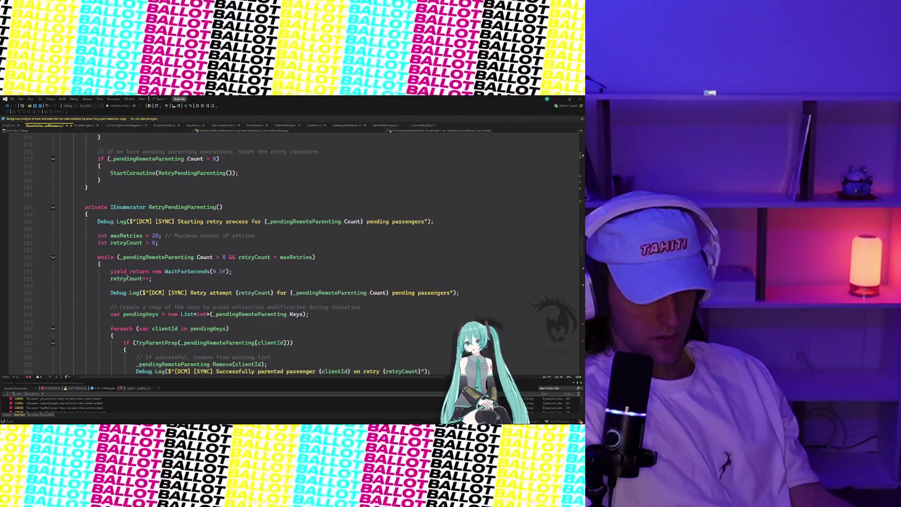
Delete the OLD COLLIDER LOGIC NO LONGER USED region from AttachProp and remove its leftover empty lines.
{"action": "scroll", "coordinate": [127, 277], "scroll_direction": "down", "scroll_amount": 15}
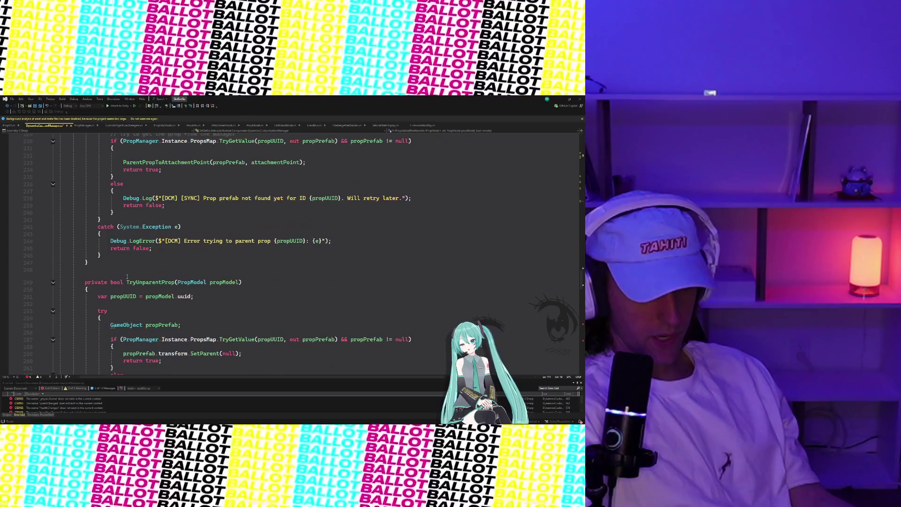
{"action": "scroll", "coordinate": [126, 277], "scroll_direction": "down", "scroll_amount": 5}
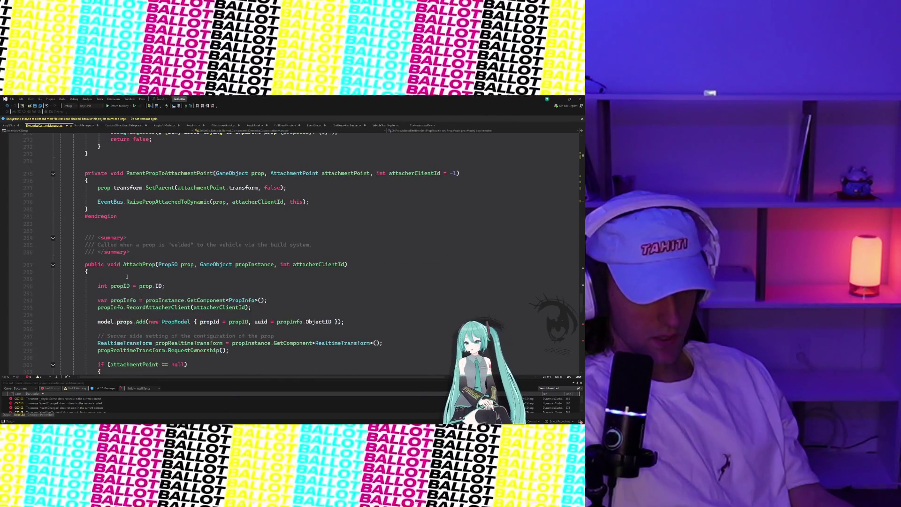
{"action": "scroll", "coordinate": [127, 277], "scroll_direction": "down", "scroll_amount": 9}
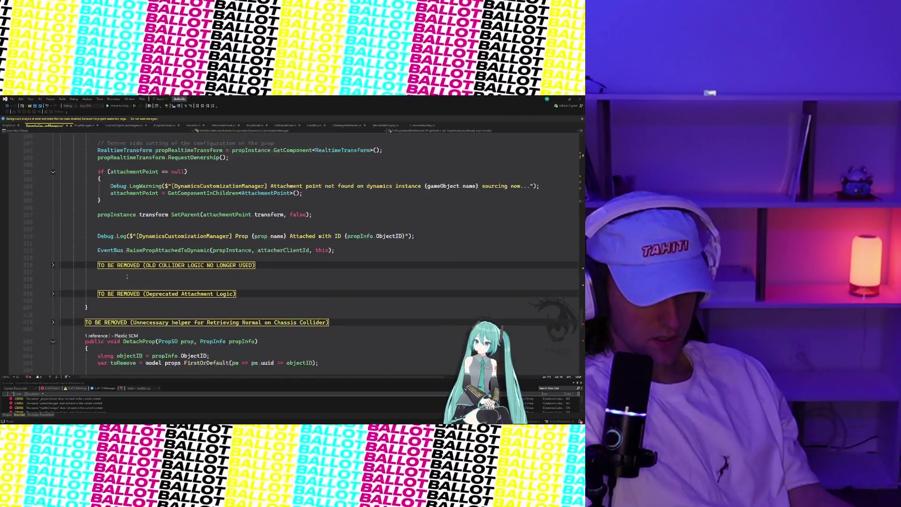
{"action": "left_click", "coordinate": [54, 244]}
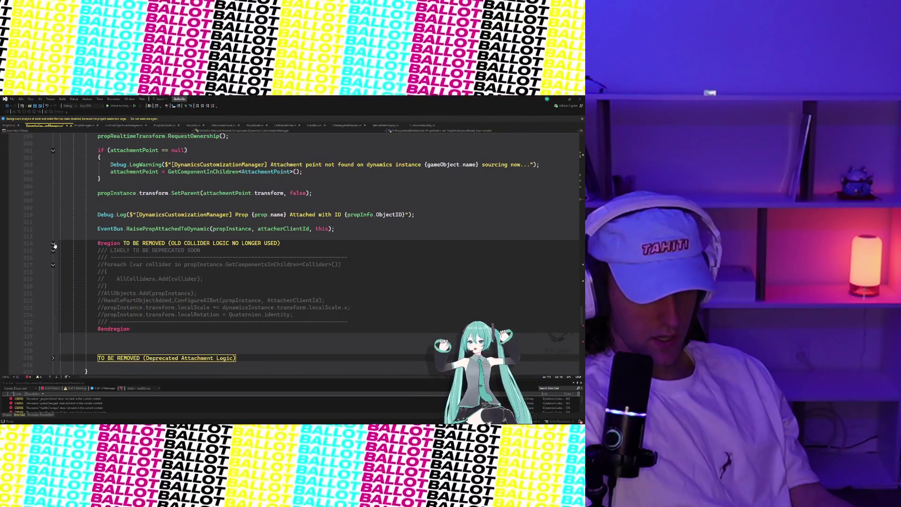
{"action": "left_click", "coordinate": [53, 244]}
{"action": "left_click", "coordinate": [54, 243]}
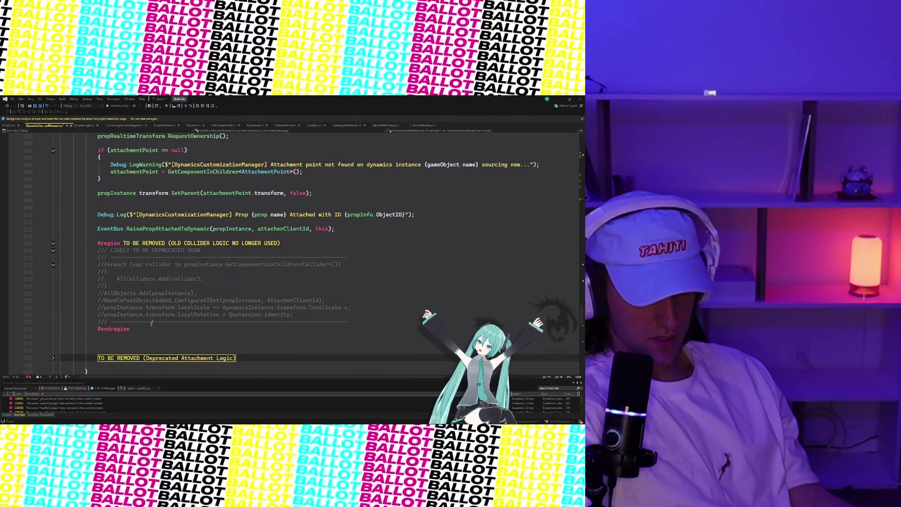
{"action": "left_click_drag", "start_coordinate": [146, 336], "coordinate": [82, 243]}
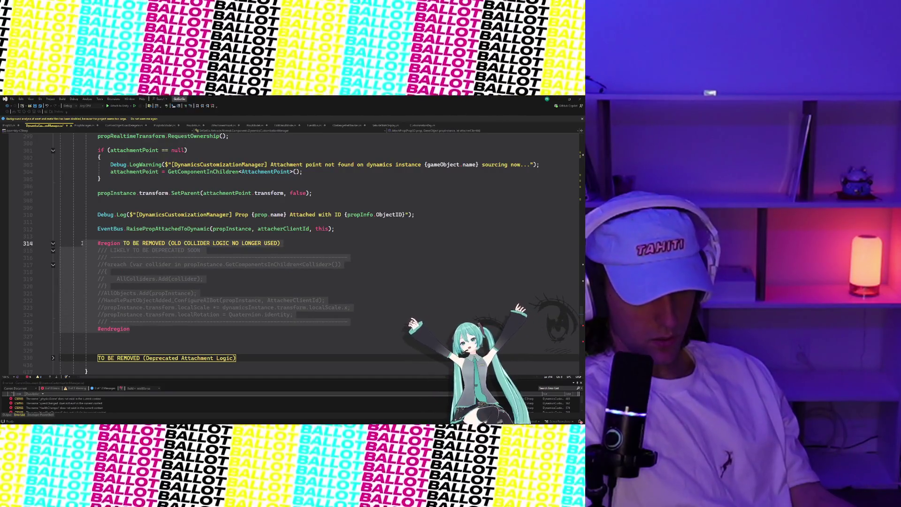
{"action": "key", "text": "Delete"}
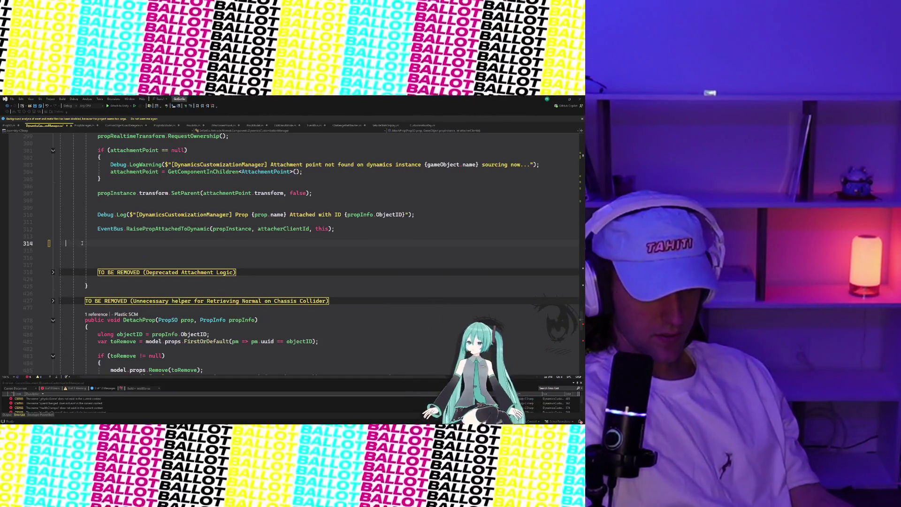
{"action": "key", "text": "BackSpace"}
{"action": "key", "text": "BackSpace"}
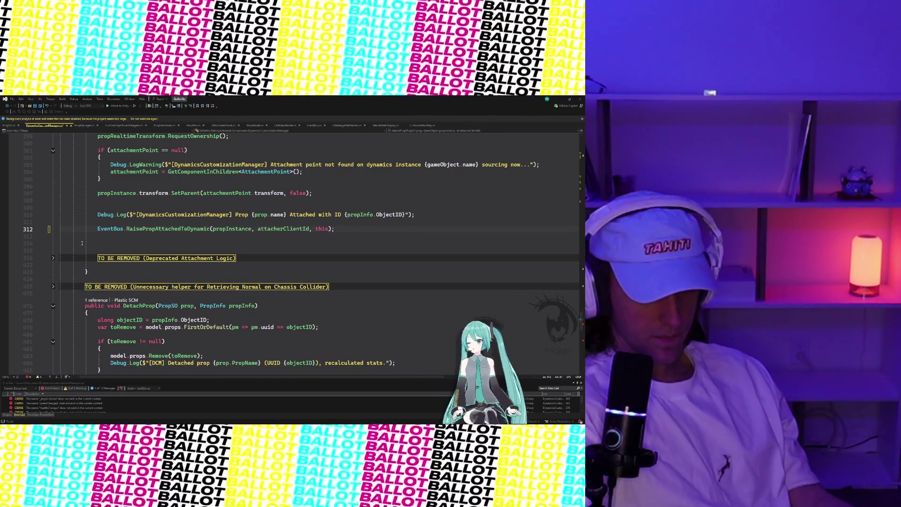
Delete the deprecated attachment-logic region with its ChassisCollider assignment through #endregion, then trim the blank lines.
{"action": "left_click", "coordinate": [53, 257]}
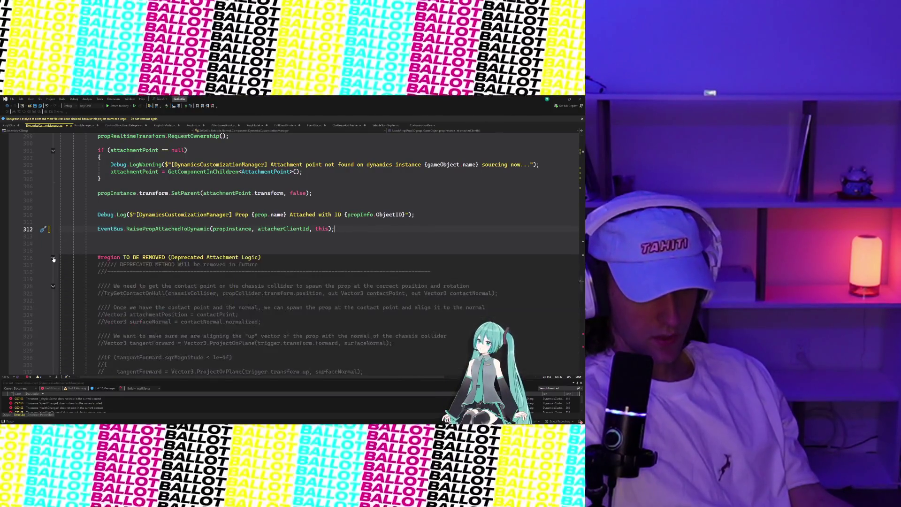
{"action": "left_click_drag", "start_coordinate": [107, 258], "coordinate": [136, 272]}
{"action": "scroll", "coordinate": [136, 272], "scroll_direction": "down", "scroll_amount": 12}
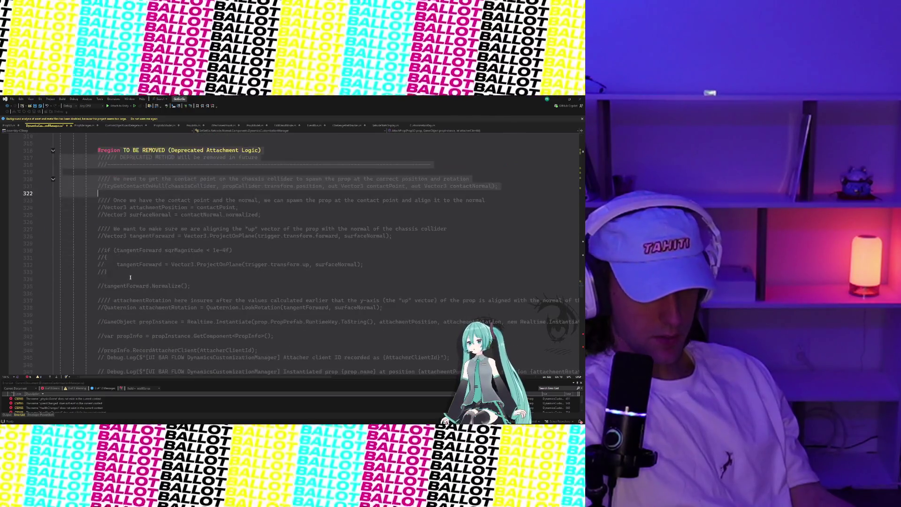
{"action": "scroll", "coordinate": [137, 272], "scroll_direction": "down", "scroll_amount": 20}
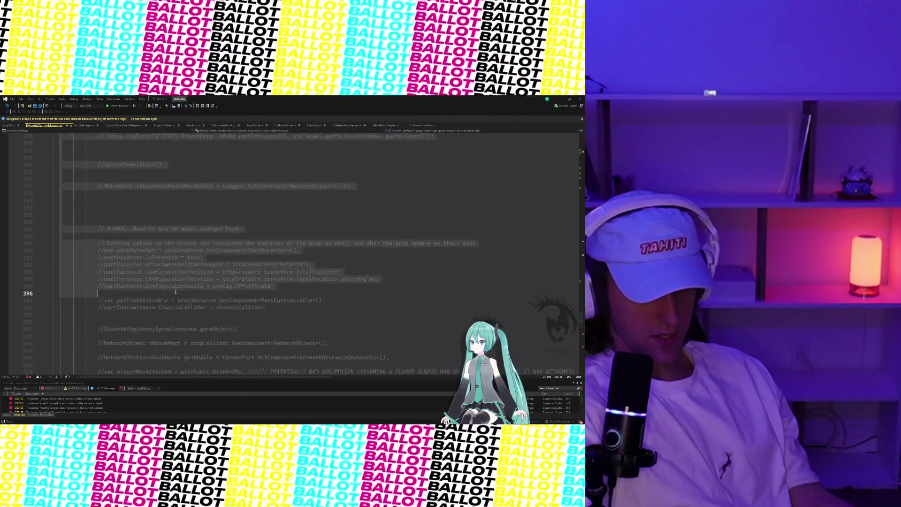
{"action": "scroll", "coordinate": [177, 291], "scroll_direction": "up", "scroll_amount": 5}
{"action": "left_click_drag", "start_coordinate": [176, 289], "coordinate": [176, 342]}
{"action": "key", "text": "Delete"}
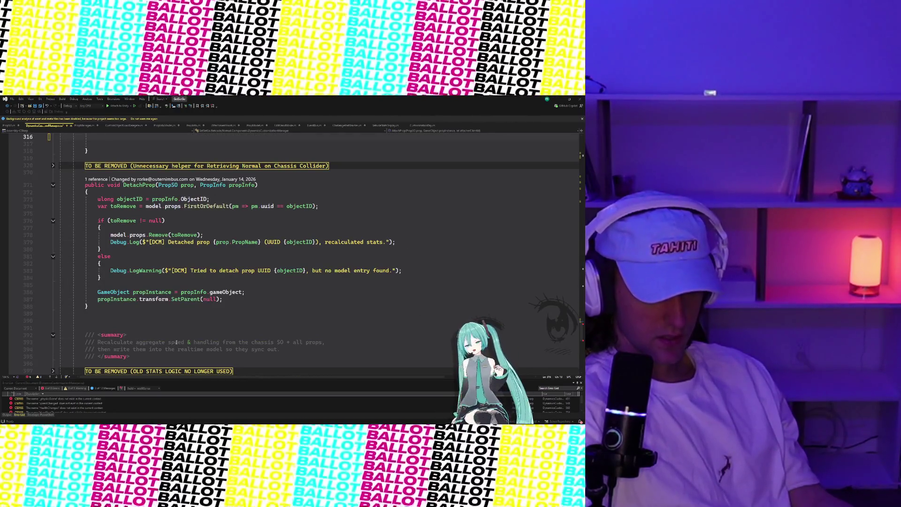
{"action": "scroll", "coordinate": [176, 342], "scroll_direction": "up", "scroll_amount": 5}
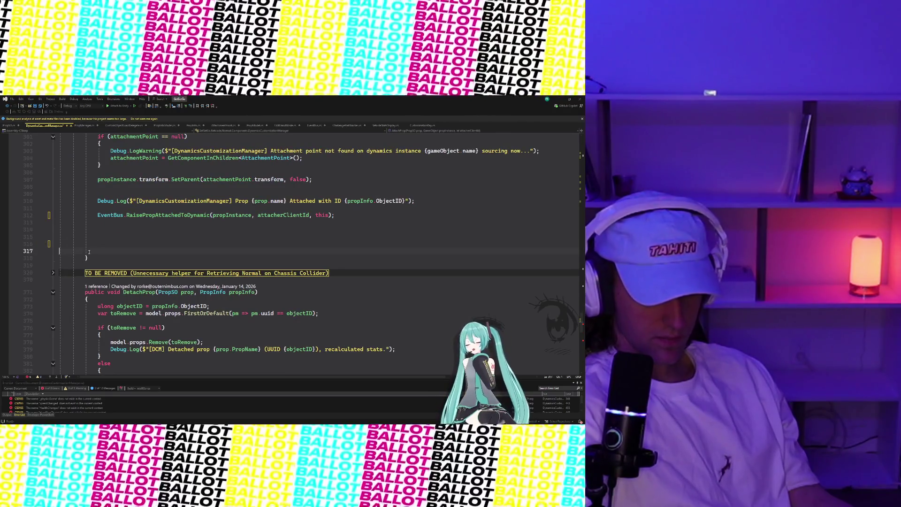
{"action": "key", "text": "Delete"}
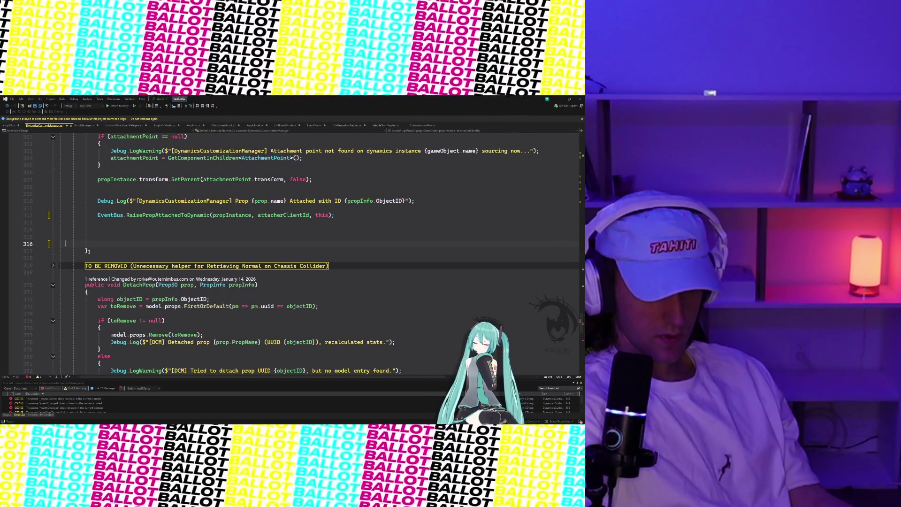
{"action": "key", "text": "BackSpace"}
{"action": "key", "text": "BackSpace"}
{"action": "key", "text": "BackSpace"}
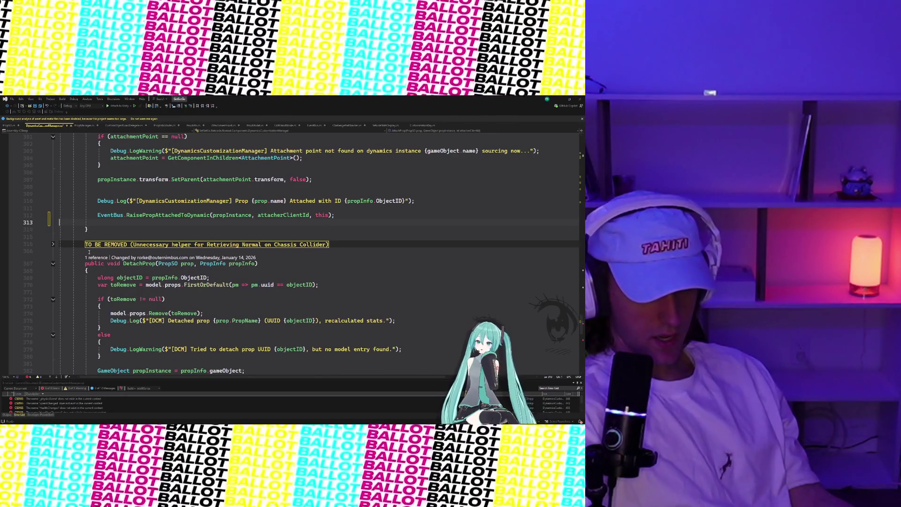
Remove the TO BE REMOVED region holding the TryGetContactOnHull helper and trim the leftover blank lines.
{"action": "left_click", "coordinate": [53, 244]}
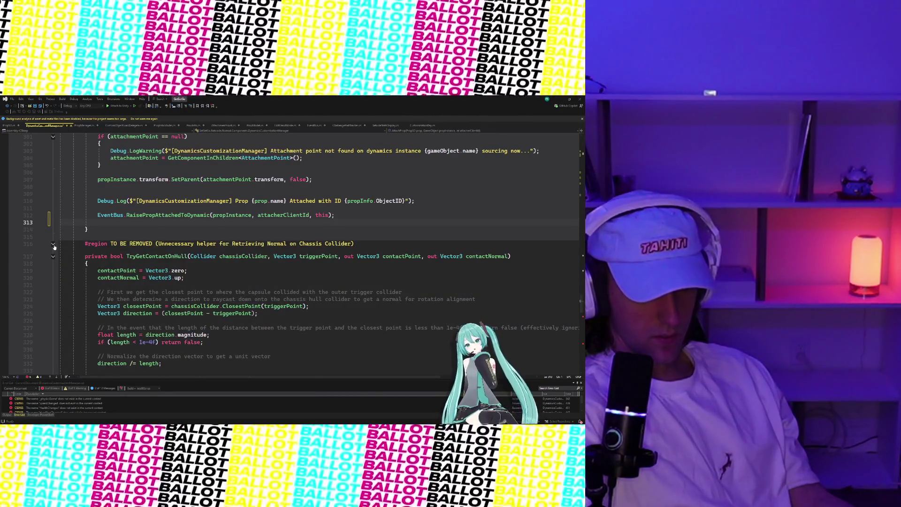
{"action": "mouse_move", "coordinate": [54, 247]}
{"action": "left_mouse_down"}
{"action": "mouse_move", "coordinate": [140, 329]}
{"action": "mouse_move", "coordinate": [201, 333]}
{"action": "mouse_move", "coordinate": [168, 300]}
{"action": "mouse_move", "coordinate": [161, 323]}
{"action": "left_mouse_up"}
{"action": "scroll", "coordinate": [140, 328], "scroll_direction": "down", "scroll_amount": 6}
{"action": "scroll", "coordinate": [202, 332], "scroll_direction": "down", "scroll_amount": 7}
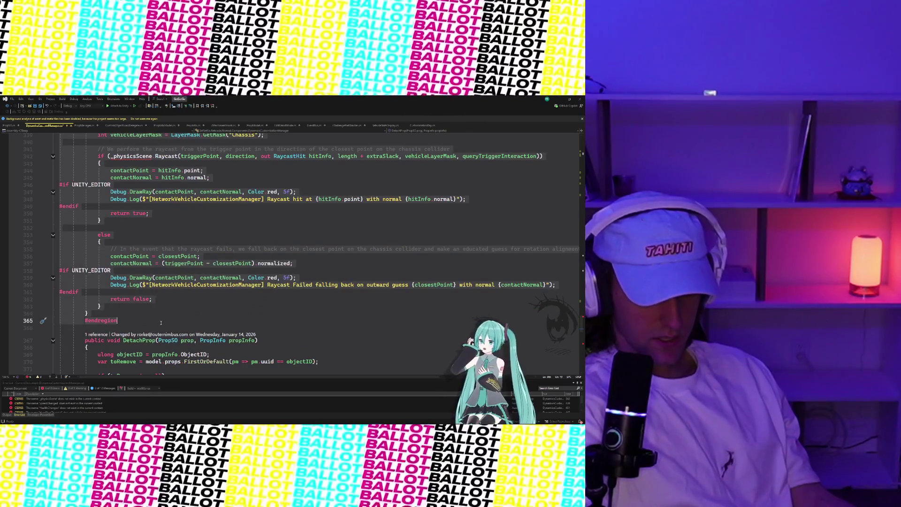
{"action": "key", "text": "Delete"}
{"action": "scroll", "coordinate": [161, 323], "scroll_direction": "up", "scroll_amount": 6}
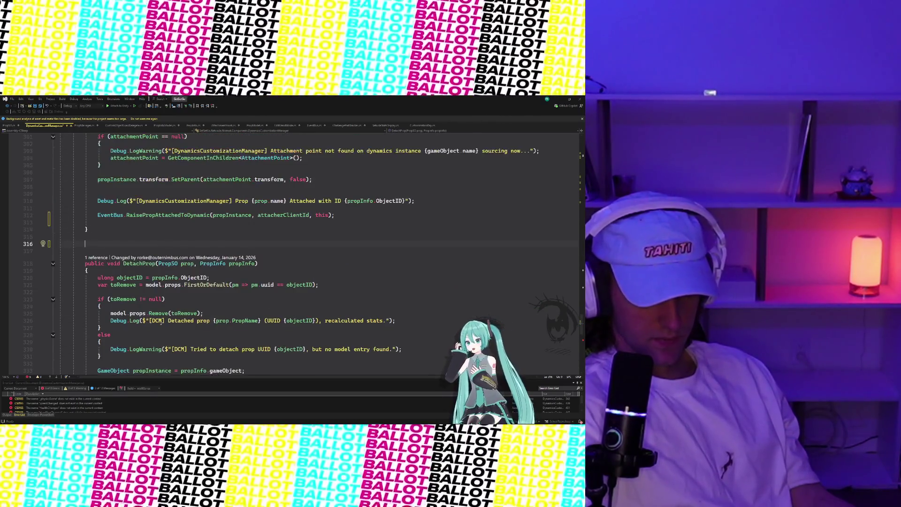
{"action": "key", "text": "ctrl+z"}
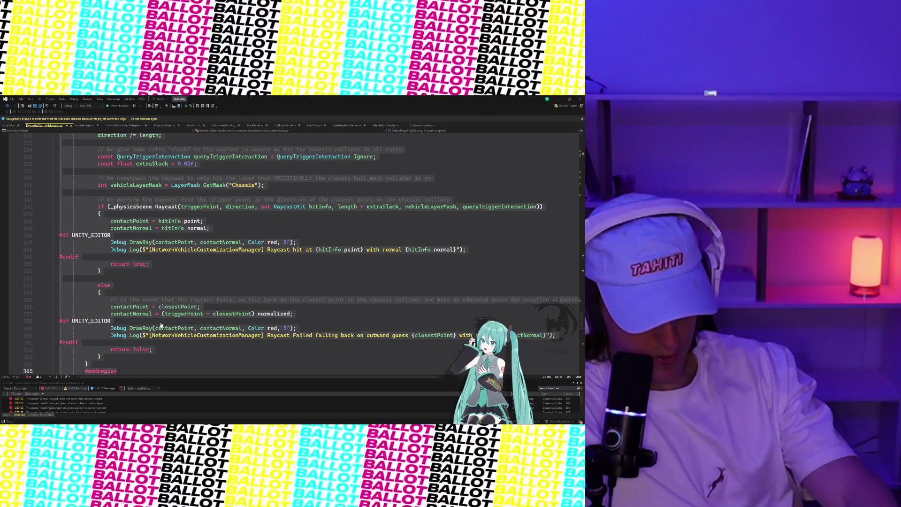
{"action": "key", "text": "ctrl+m"}
{"action": "key", "text": "ctrl+m"}
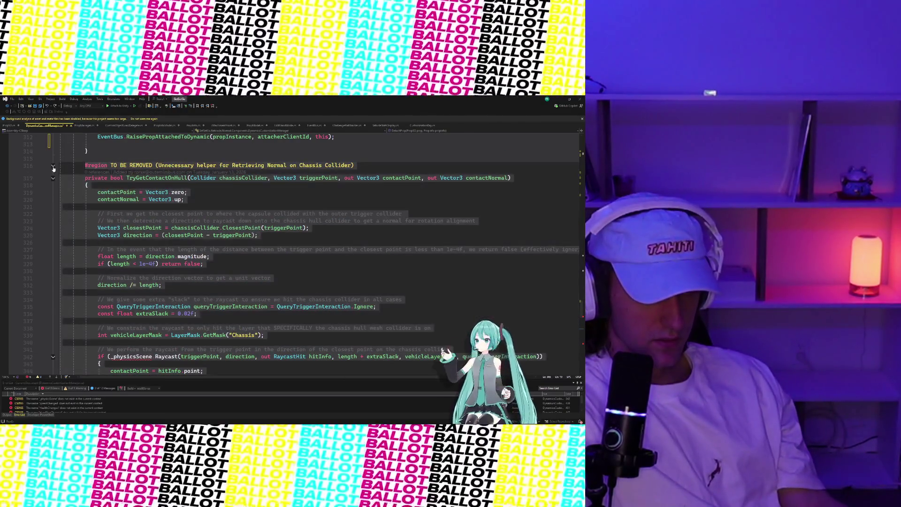
{"action": "key", "text": "Delete"}
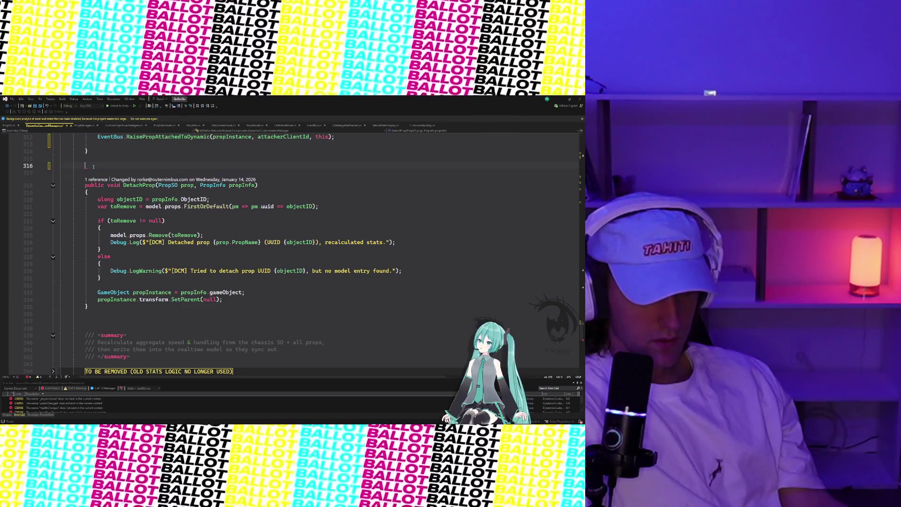
{"action": "key", "text": "Delete"}
{"action": "key", "text": "Delete"}
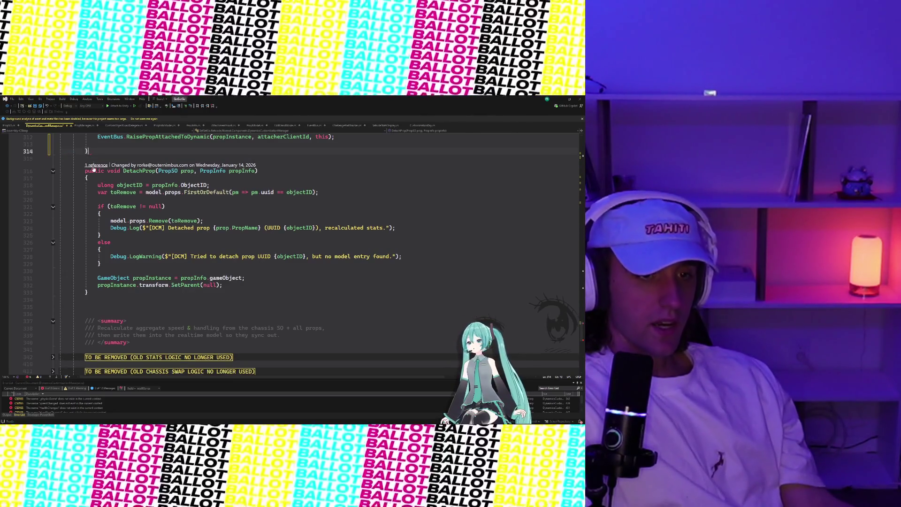
{"action": "scroll", "coordinate": [81, 278], "scroll_direction": "down", "scroll_amount": 3}
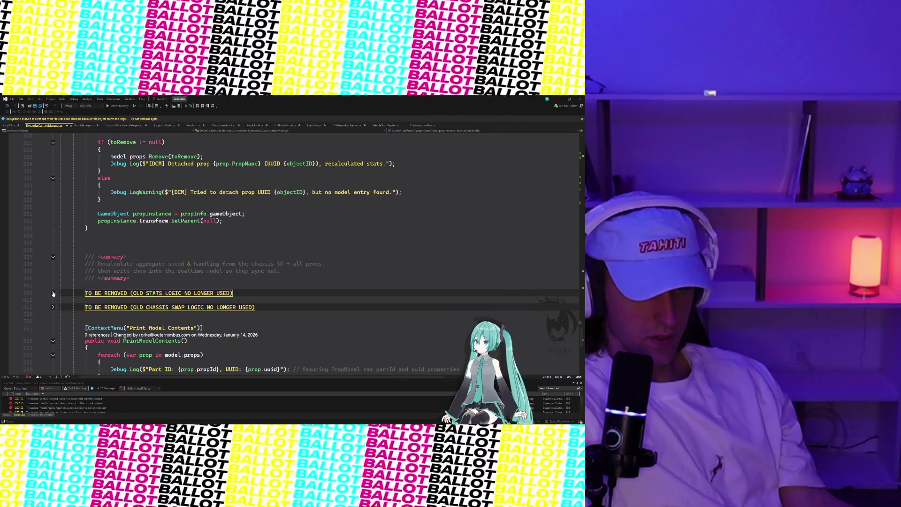
Delete the collapsed OLD STATS LOGIC and OLD CHASSIS SWAP LOGIC regions.
{"action": "left_click", "coordinate": [105, 292]}
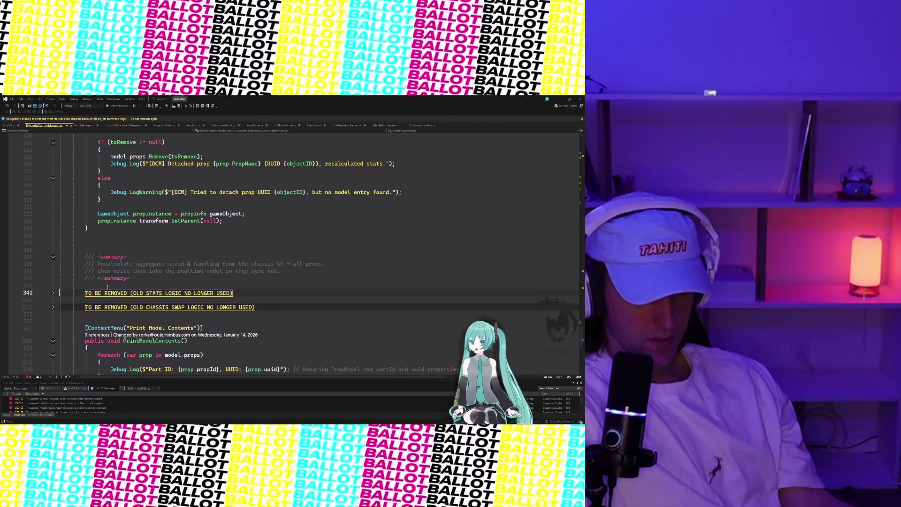
{"action": "key", "text": "Delete"}
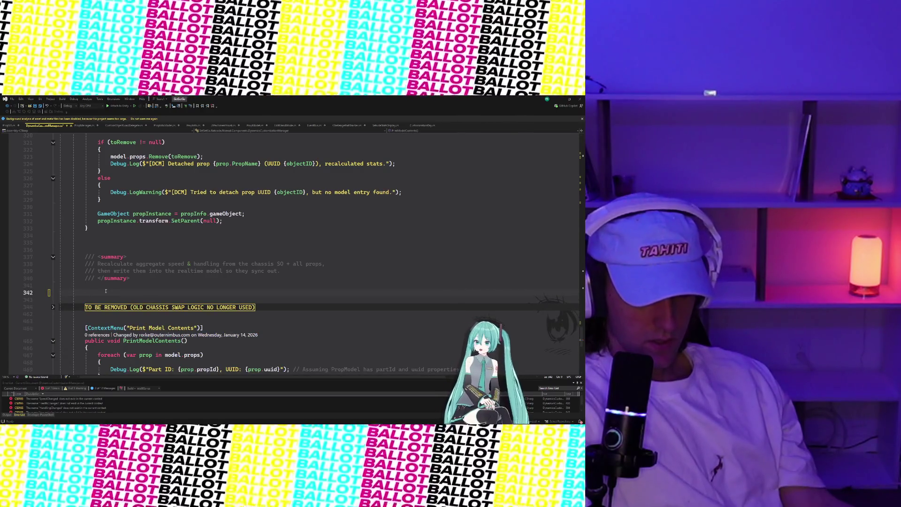
{"action": "scroll", "coordinate": [105, 291], "scroll_direction": "down", "scroll_amount": 1}
{"action": "left_click", "coordinate": [145, 286]}
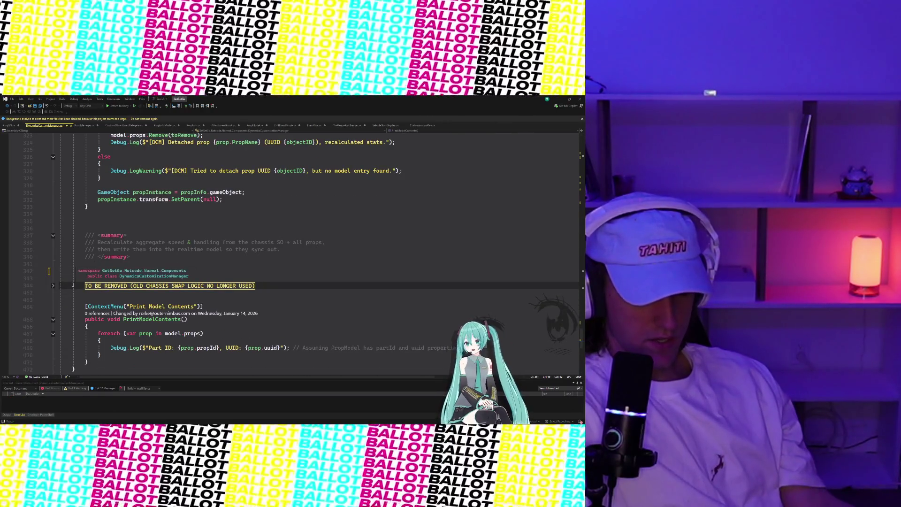
{"action": "key", "text": "Delete"}
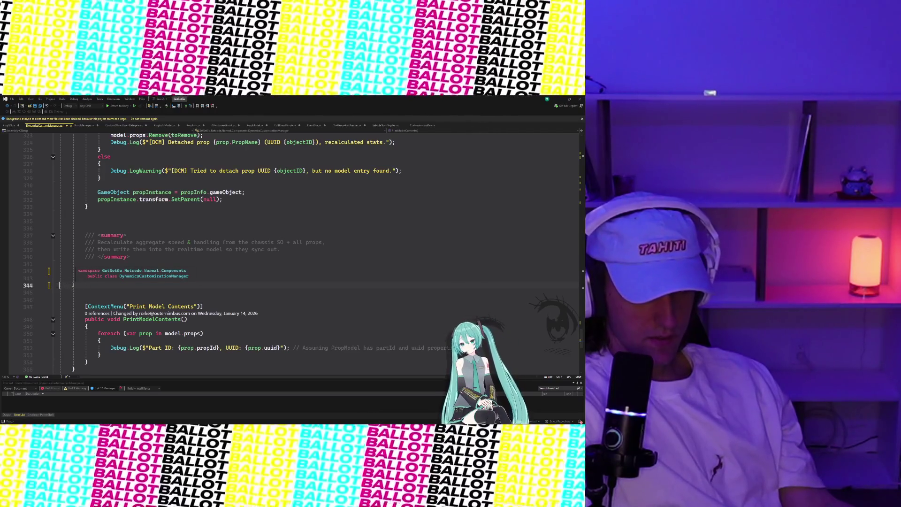
{"action": "key", "text": "BackSpace"}
{"action": "key", "text": "BackSpace"}
Delete the orphaned /// summary comment and the extra blank lines after DetachProp.
{"action": "left_click_drag", "start_coordinate": [118, 257], "coordinate": [16, 214]}
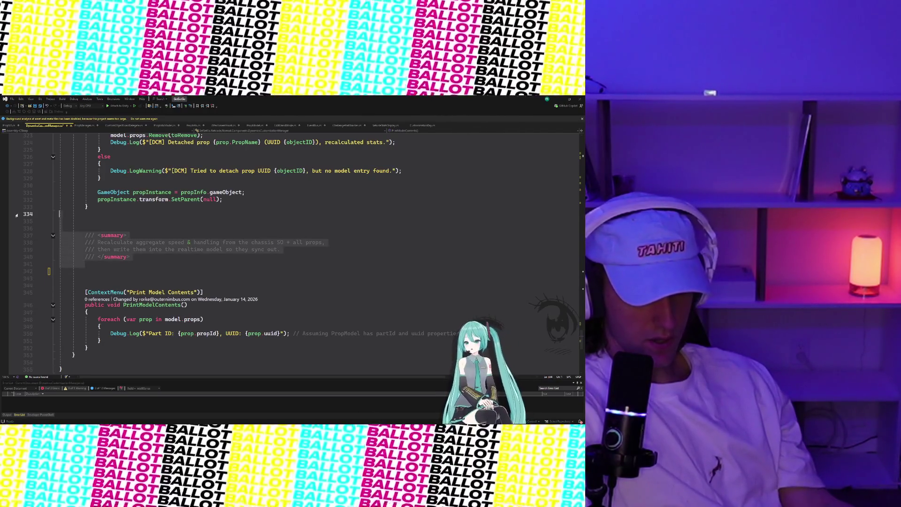
{"action": "key", "text": "BackSpace"}
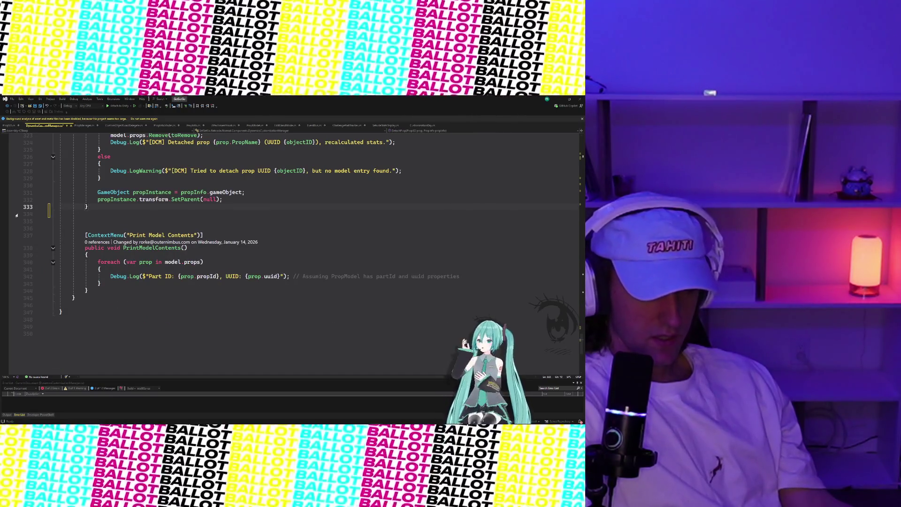
{"action": "key", "text": "BackSpace"}
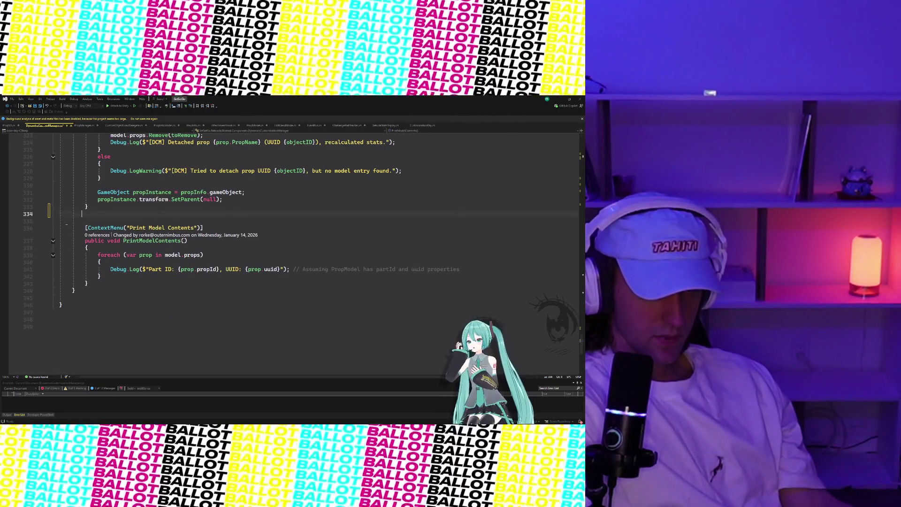
{"action": "key", "text": "BackSpace"}
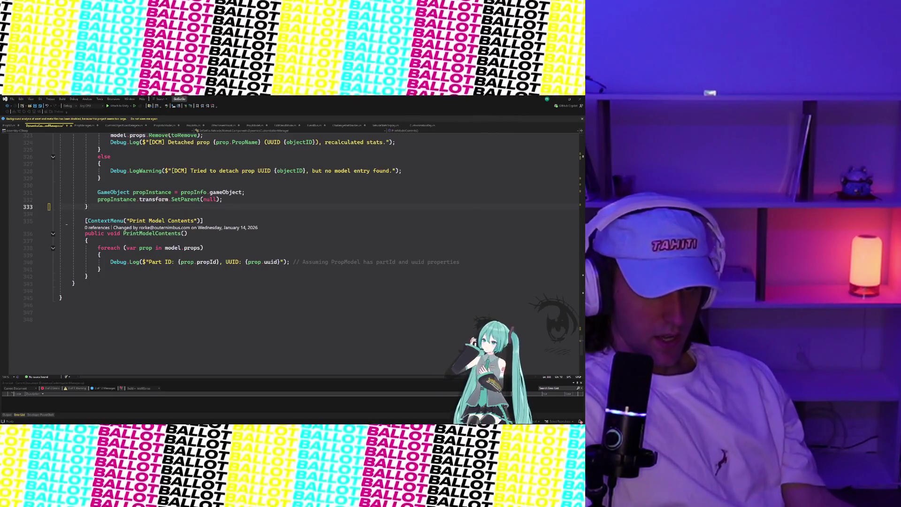
Collapse the Prop Parenting Syncing region, review the file, and save DynamicsCustomizationManager.cs.
{"action": "scroll", "coordinate": [228, 252], "scroll_direction": "up", "scroll_amount": 20}
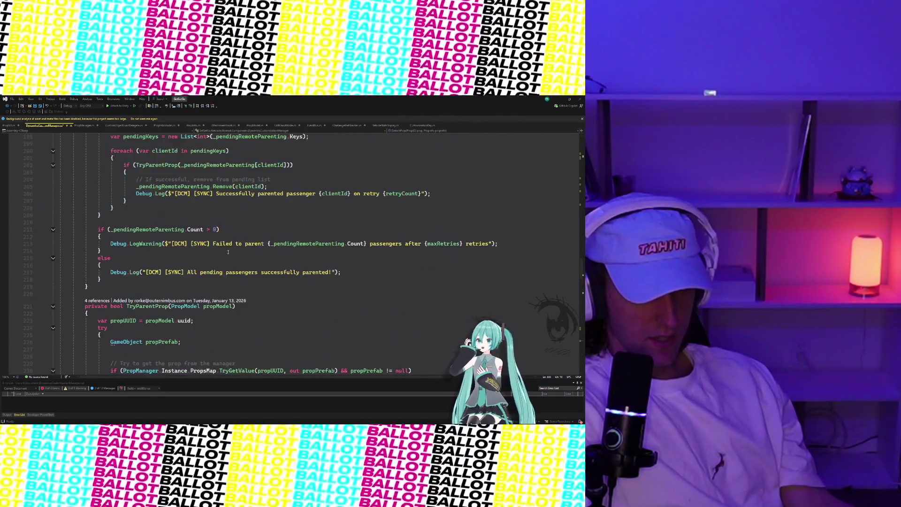
{"action": "scroll", "coordinate": [228, 251], "scroll_direction": "down", "scroll_amount": 1}
{"action": "scroll", "coordinate": [89, 266], "scroll_direction": "up", "scroll_amount": 20}
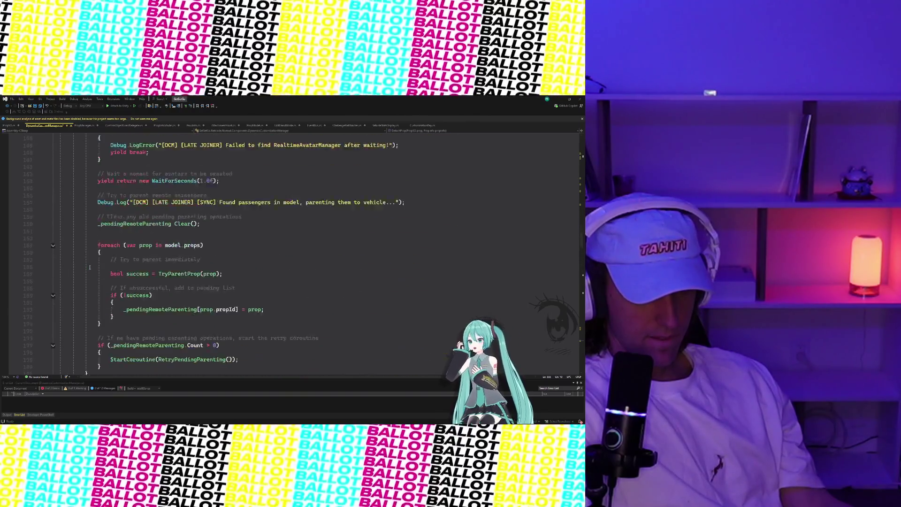
{"action": "left_click", "coordinate": [53, 269]}
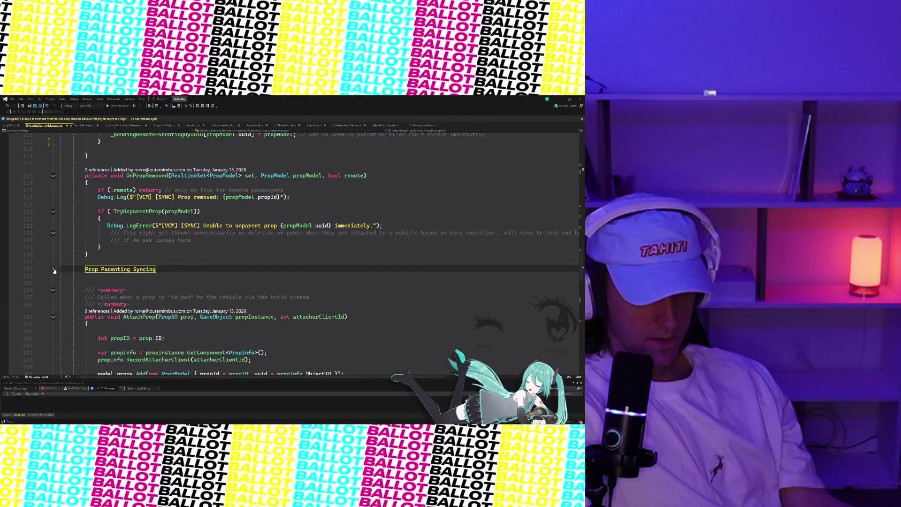
{"action": "scroll", "coordinate": [155, 282], "scroll_direction": "down", "scroll_amount": 5}
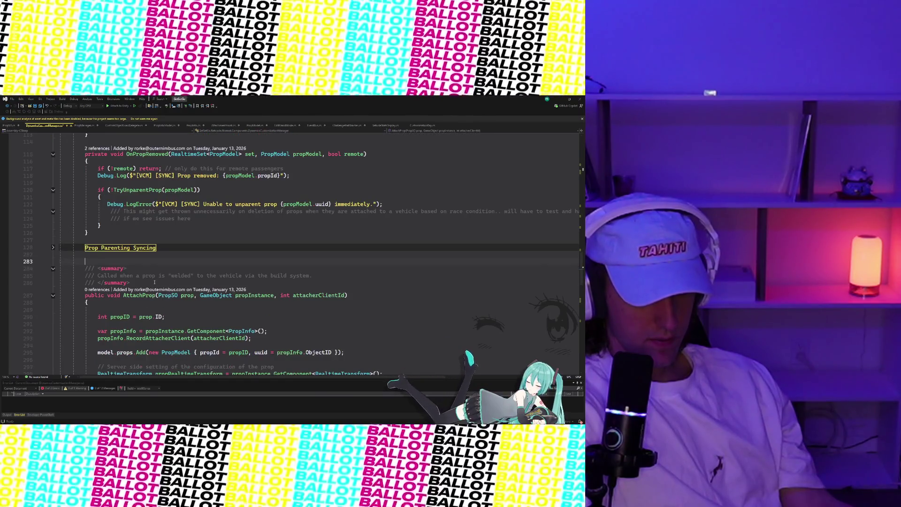
{"action": "scroll", "coordinate": [155, 281], "scroll_direction": "up", "scroll_amount": 10}
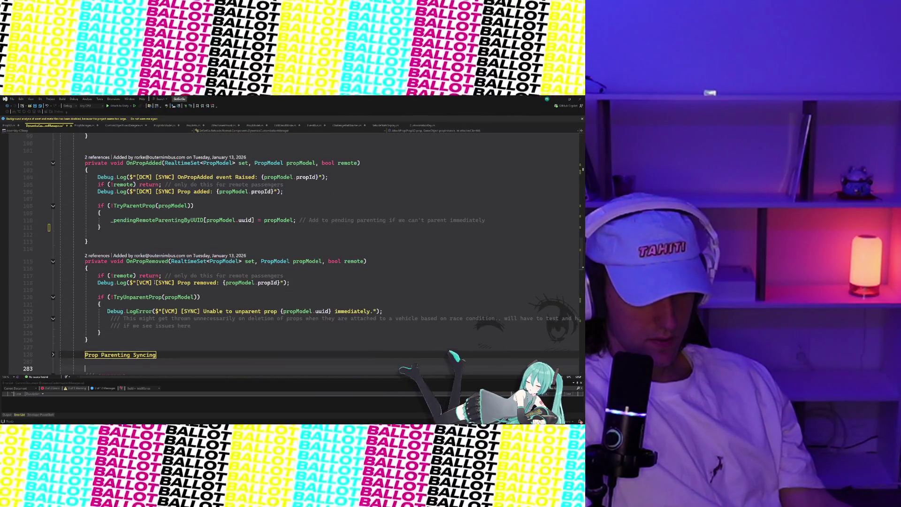
{"action": "scroll", "coordinate": [155, 282], "scroll_direction": "down", "scroll_amount": 7}
{"action": "scroll", "coordinate": [154, 282], "scroll_direction": "up", "scroll_amount": 20}
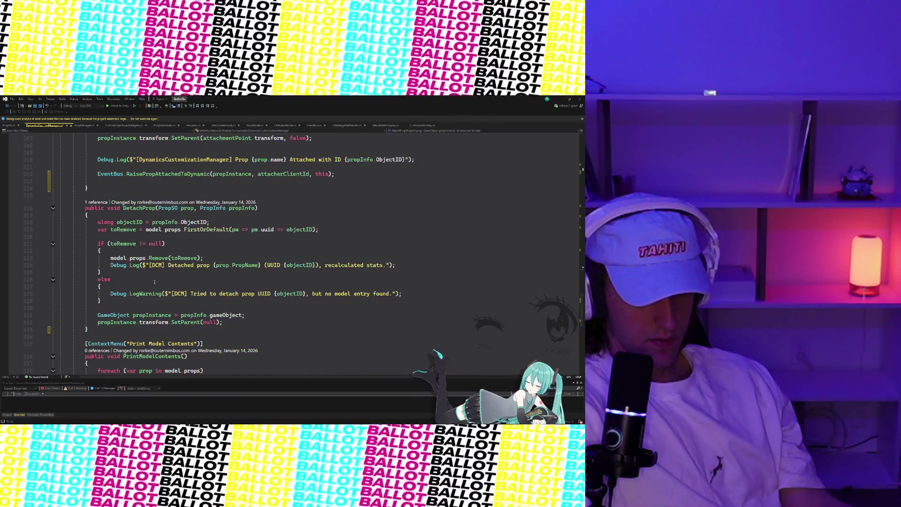
{"action": "scroll", "coordinate": [154, 282], "scroll_direction": "up", "scroll_amount": 8}
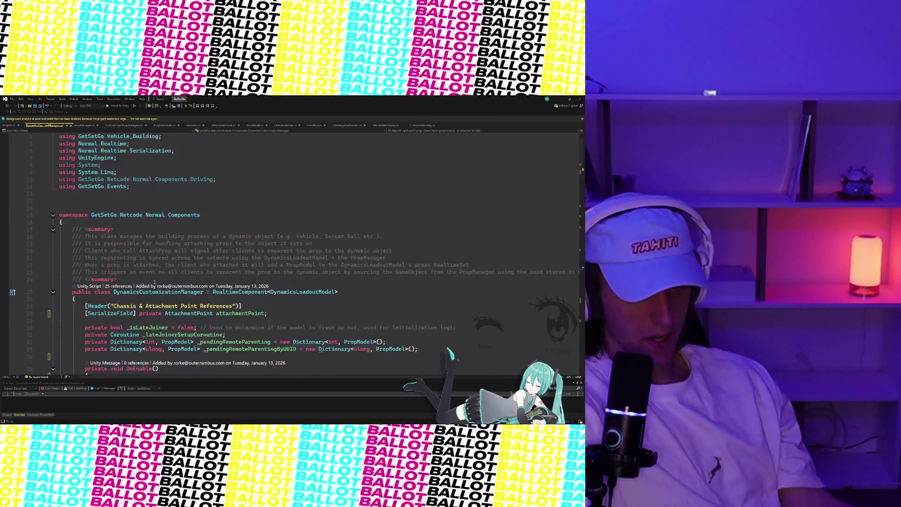
{"action": "scroll", "coordinate": [168, 239], "scroll_direction": "down", "scroll_amount": 4}
{"action": "key", "text": "ctrl+s"}
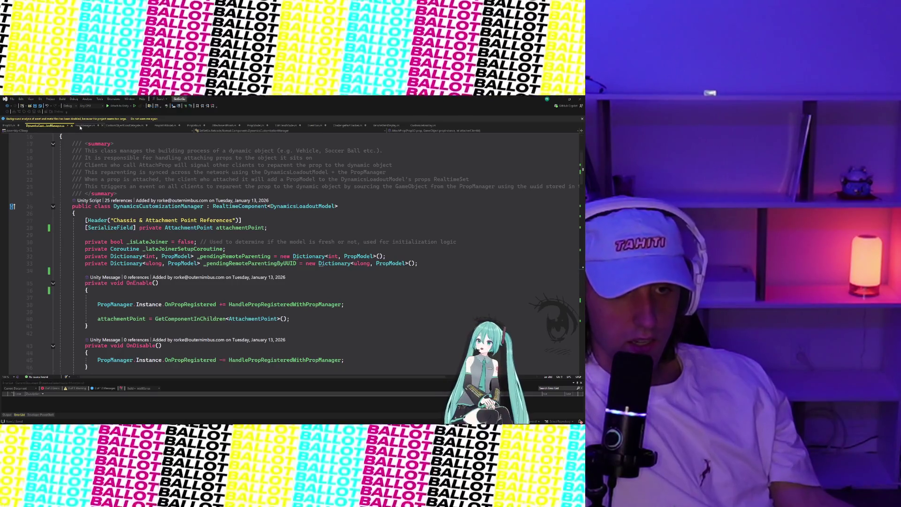
Switch through the editor tabs to bring up PropInfo.cs.
{"action": "left_click", "coordinate": [85, 125]}
{"action": "scroll", "coordinate": [133, 154], "scroll_direction": "down", "scroll_amount": 20}
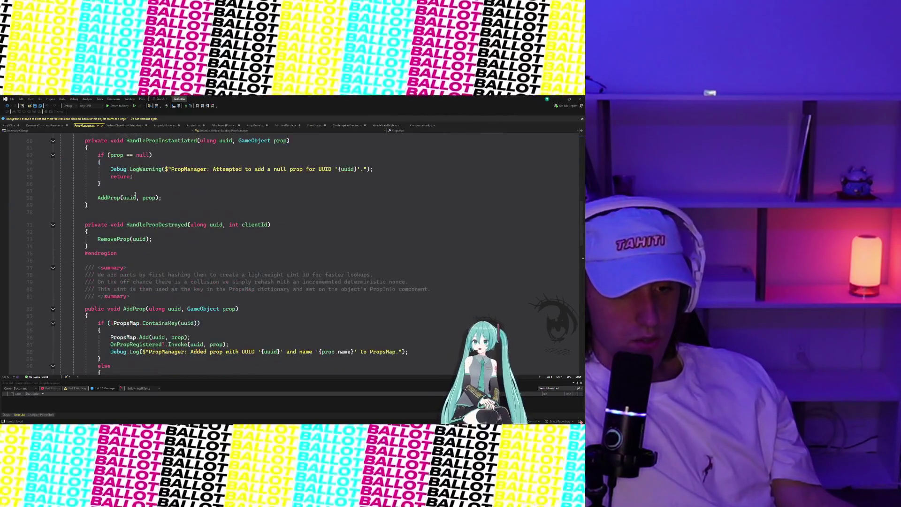
{"action": "scroll", "coordinate": [134, 194], "scroll_direction": "up", "scroll_amount": 20}
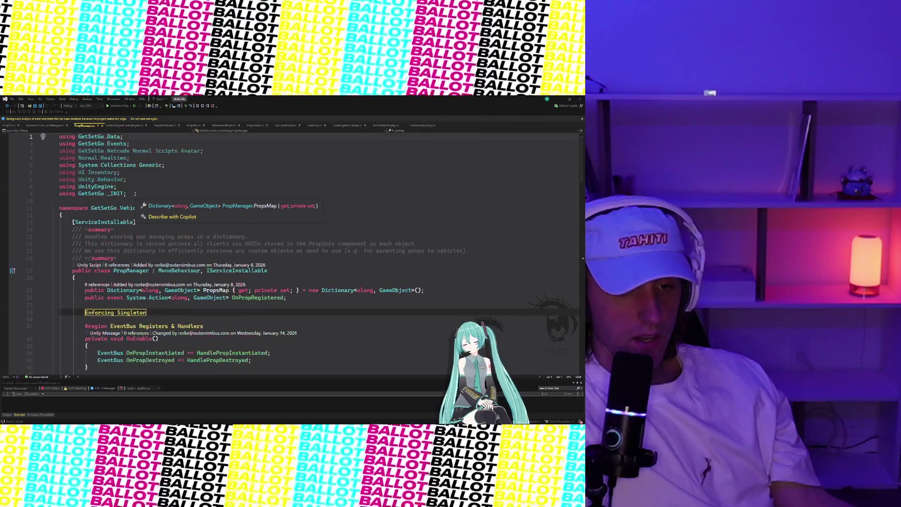
{"action": "left_click", "coordinate": [193, 125]}
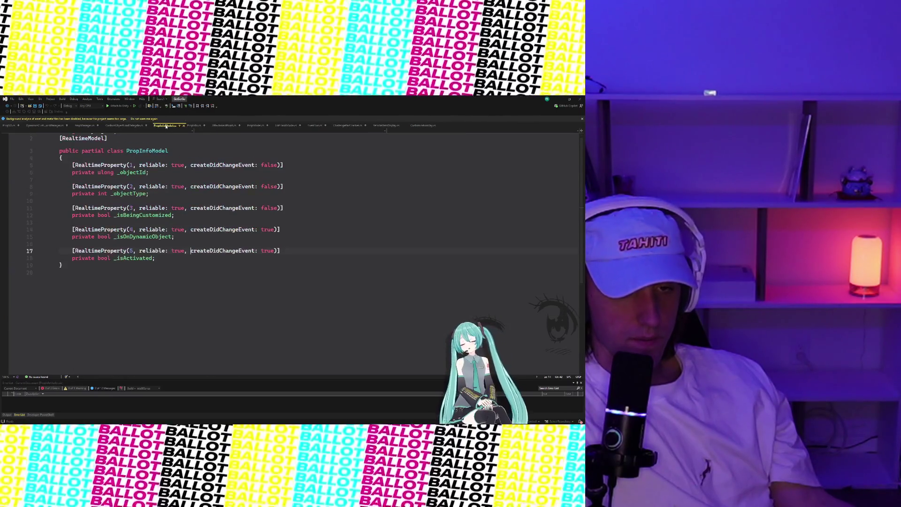
{"action": "scroll", "coordinate": [191, 136], "scroll_direction": "up", "scroll_amount": 20}
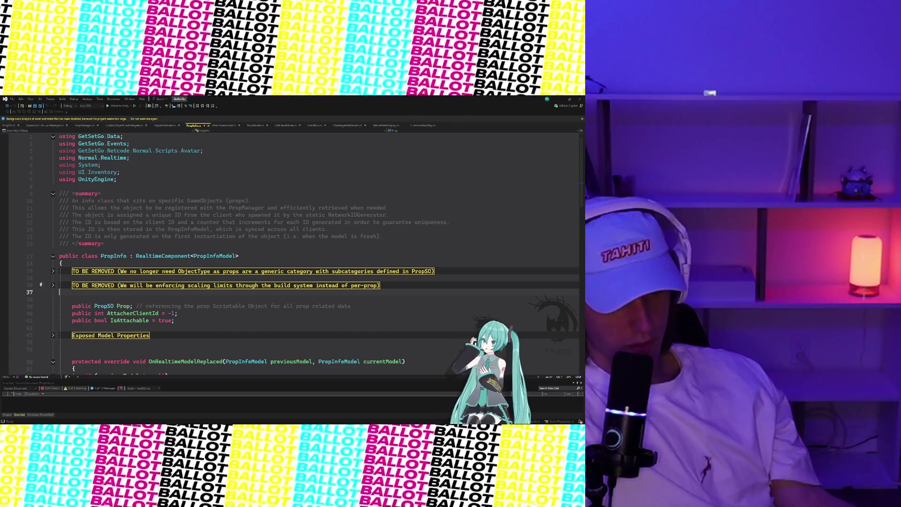
{"action": "left_click", "coordinate": [53, 271]}
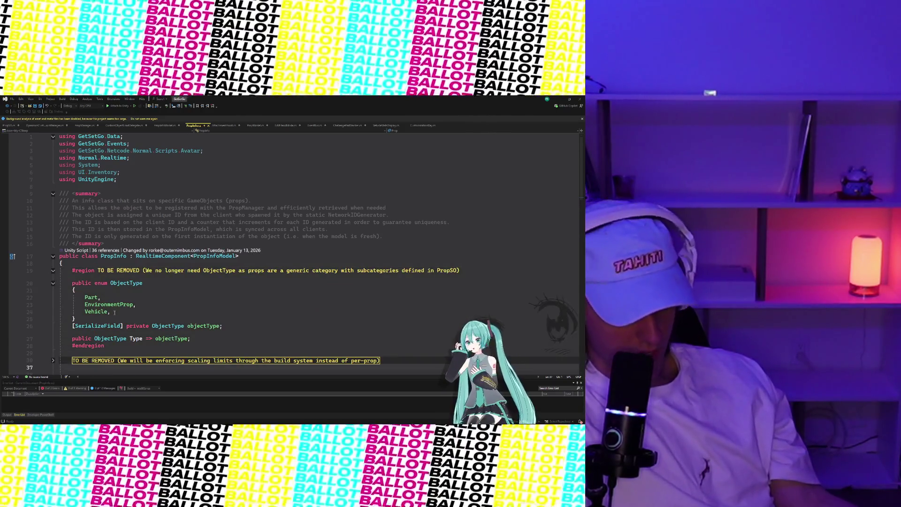
{"action": "left_click", "coordinate": [113, 319]}
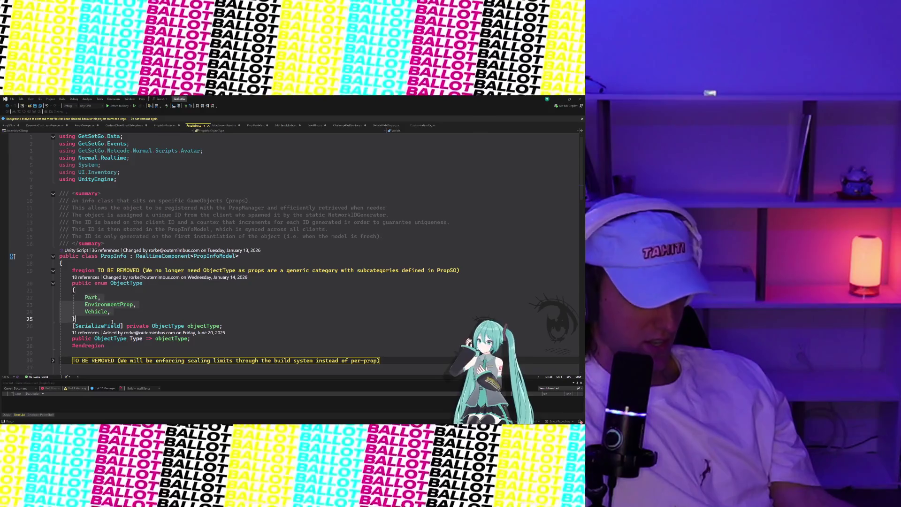
{"action": "scroll", "coordinate": [113, 319], "scroll_direction": "down", "scroll_amount": 2}
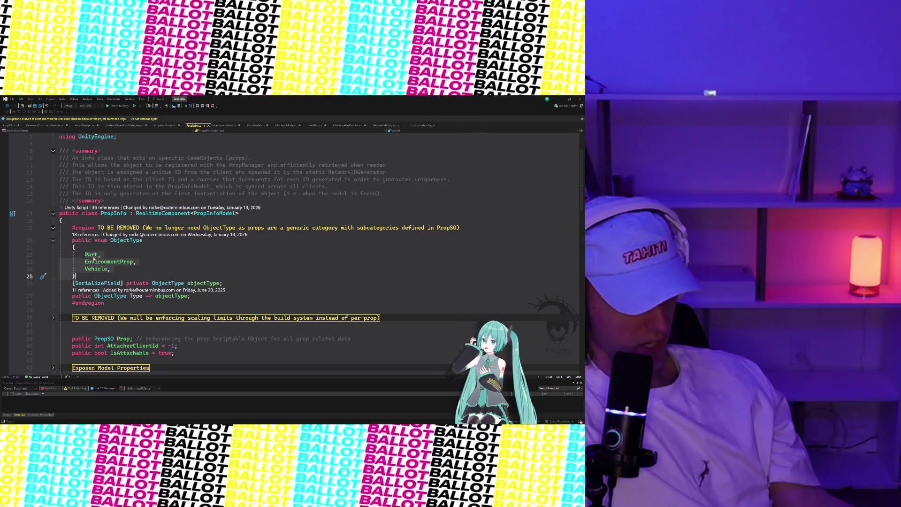
{"action": "left_click", "coordinate": [86, 248]}
{"action": "mouse_move", "coordinate": [70, 241]}
{"action": "left_mouse_down"}
{"action": "mouse_move", "coordinate": [108, 259]}
{"action": "mouse_move", "coordinate": [119, 277]}
{"action": "left_mouse_up"}
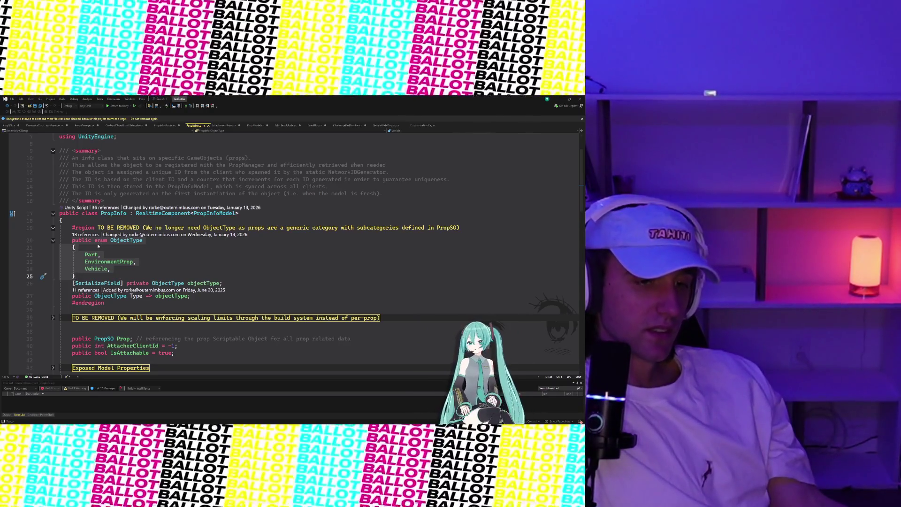
{"action": "left_click", "coordinate": [74, 247]}
{"action": "left_click", "coordinate": [69, 241]}
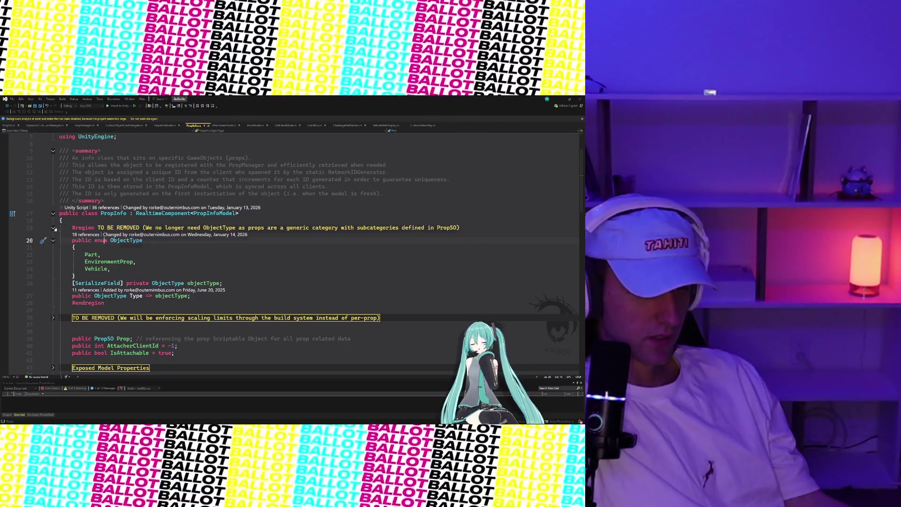
{"action": "left_click", "coordinate": [53, 228]}
{"action": "left_click", "coordinate": [52, 228]}
{"action": "left_click", "coordinate": [52, 228]}
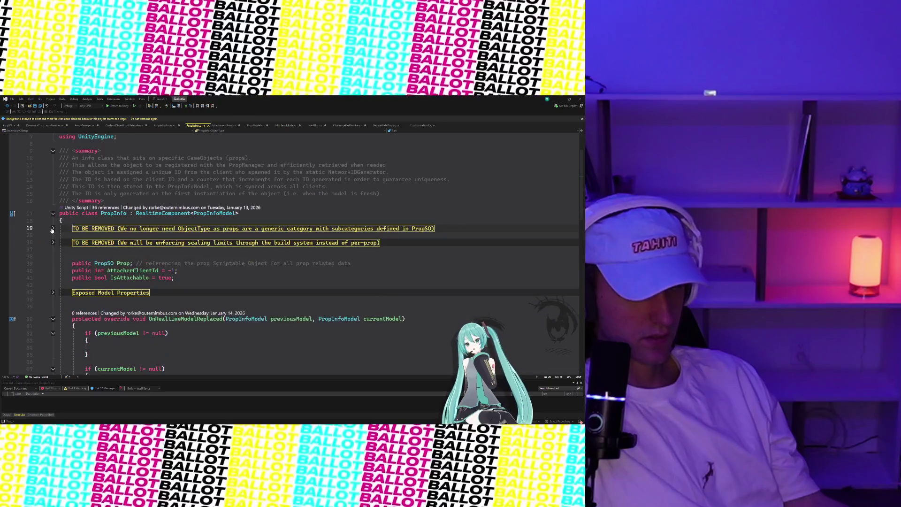
{"action": "mouse_move", "coordinate": [83, 232]}
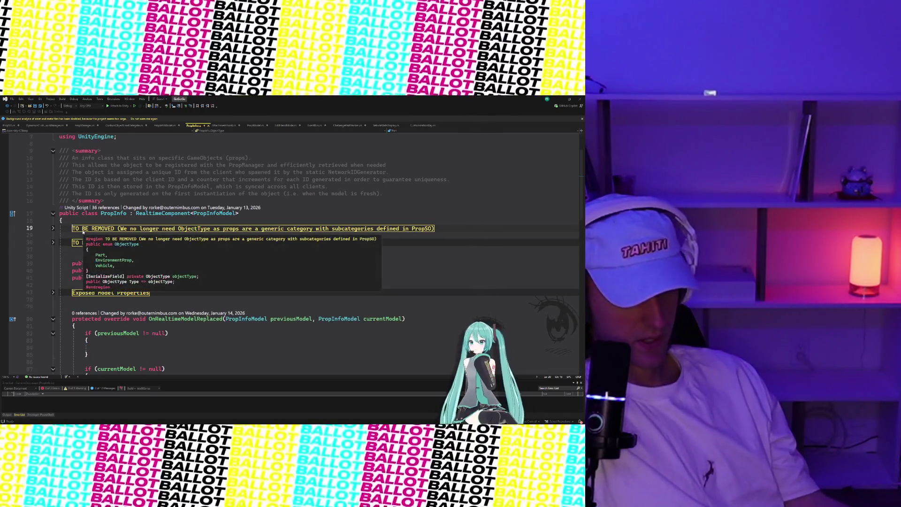
Delete the ObjectType and scaling-limits TO BE REMOVED regions and the empty lines above the Prop fields.
{"action": "key", "text": "BackSpace"}
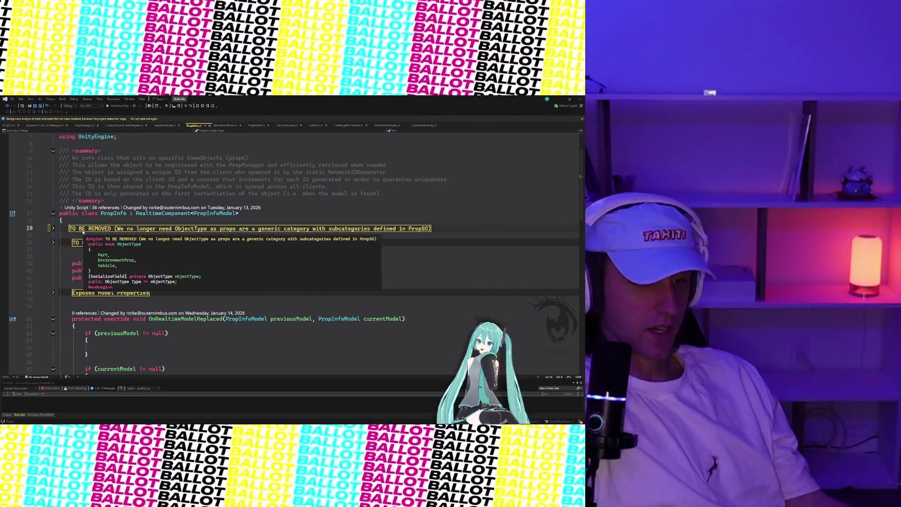
{"action": "key", "text": "Delete"}
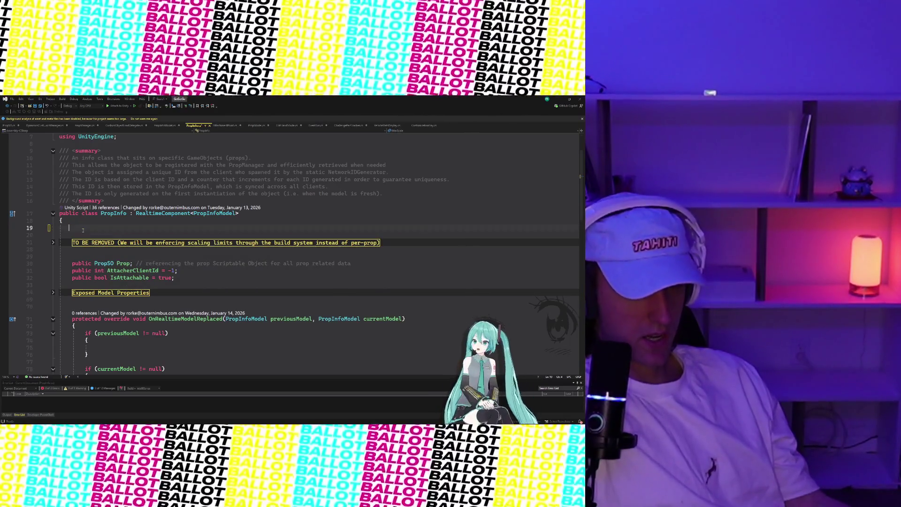
{"action": "left_click", "coordinate": [53, 243]}
{"action": "left_click", "coordinate": [53, 243]}
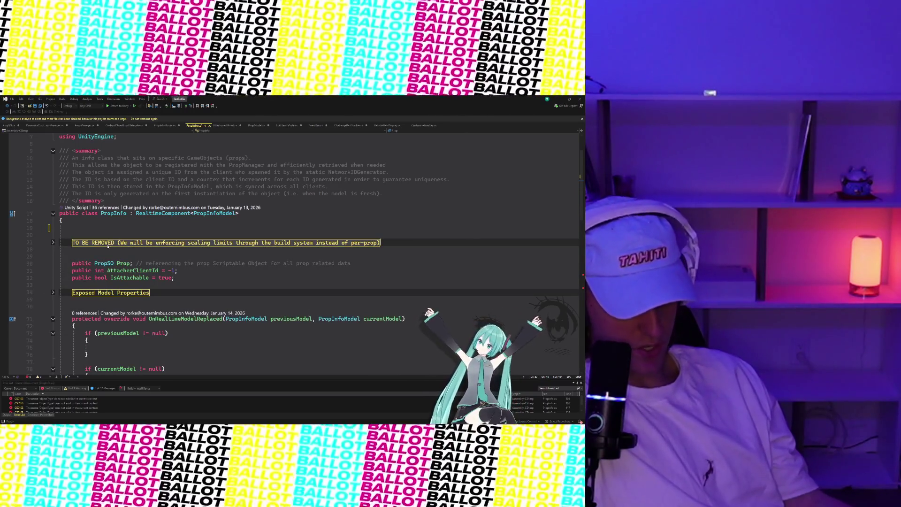
{"action": "key", "text": "Delete"}
{"action": "key", "text": "BackSpace"}
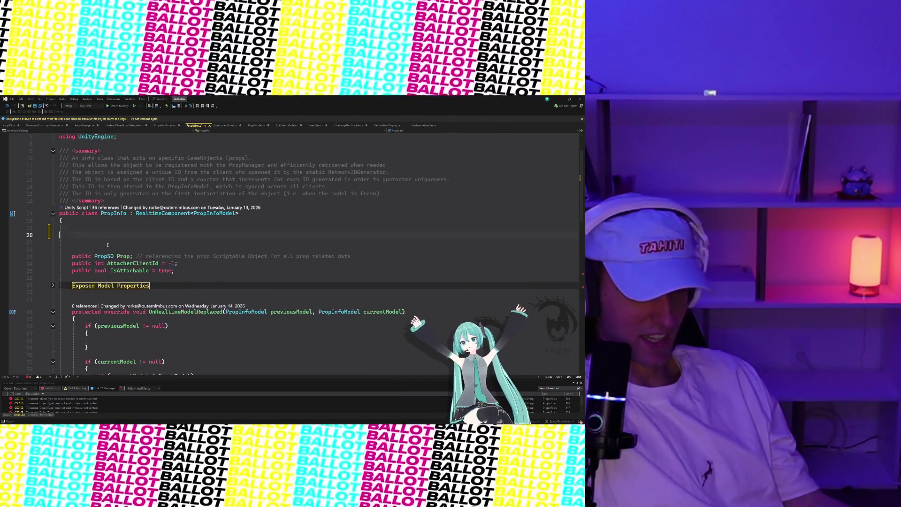
{"action": "key", "text": "BackSpace"}
{"action": "key", "text": "BackSpace"}
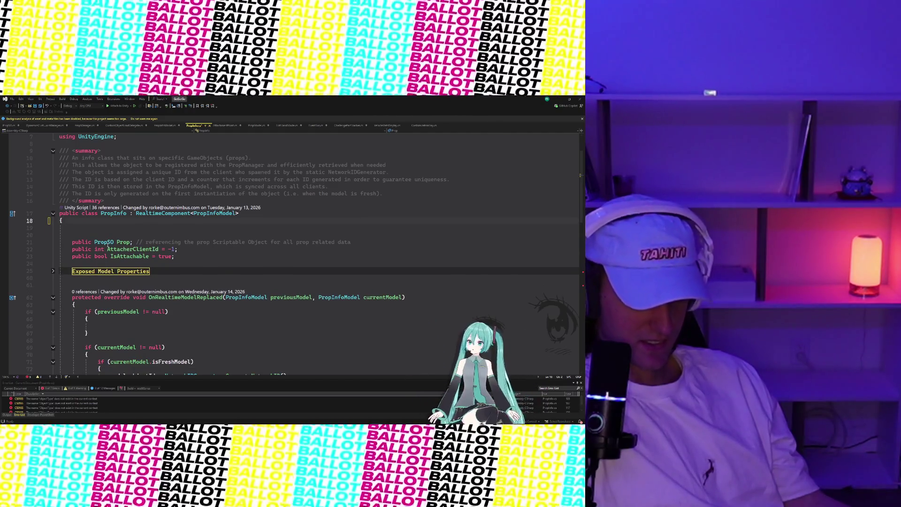
{"action": "key", "text": "BackSpace"}
{"action": "key", "text": "BackSpace"}
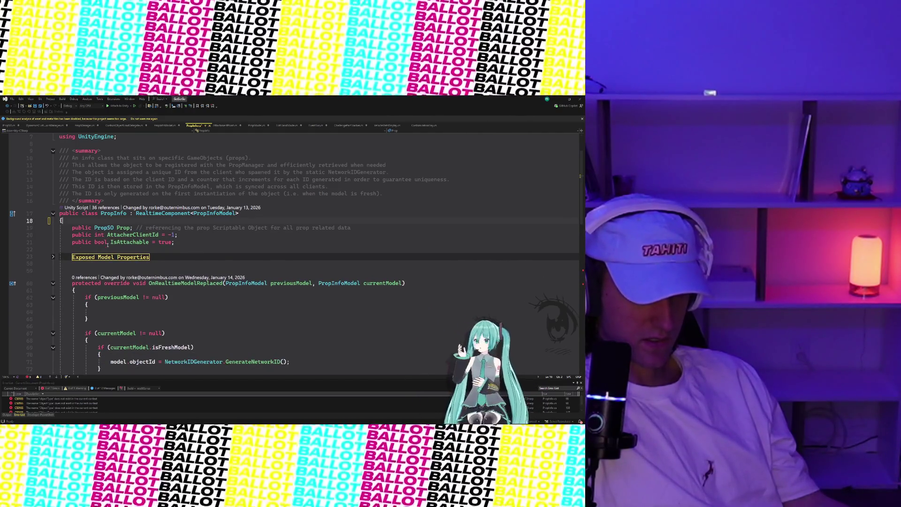
{"action": "scroll", "coordinate": [107, 244], "scroll_direction": "down", "scroll_amount": 15}
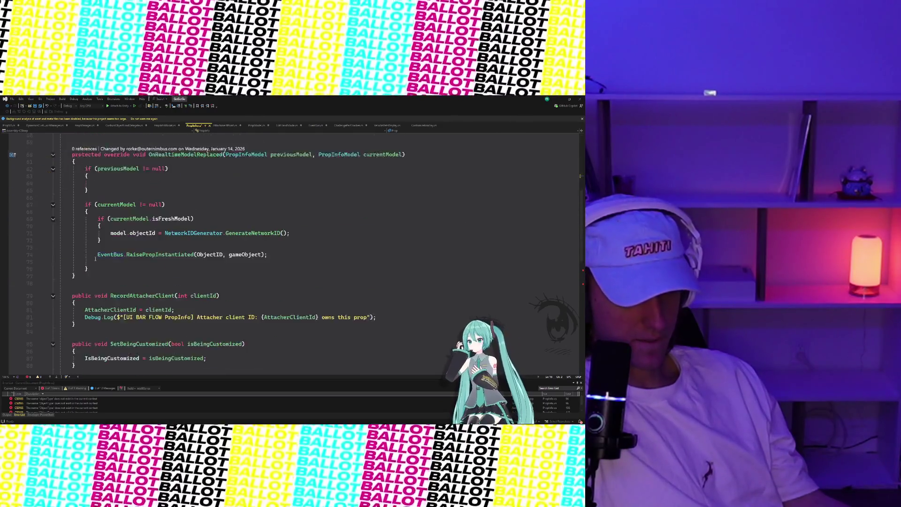
{"action": "scroll", "coordinate": [95, 258], "scroll_direction": "up", "scroll_amount": 1}
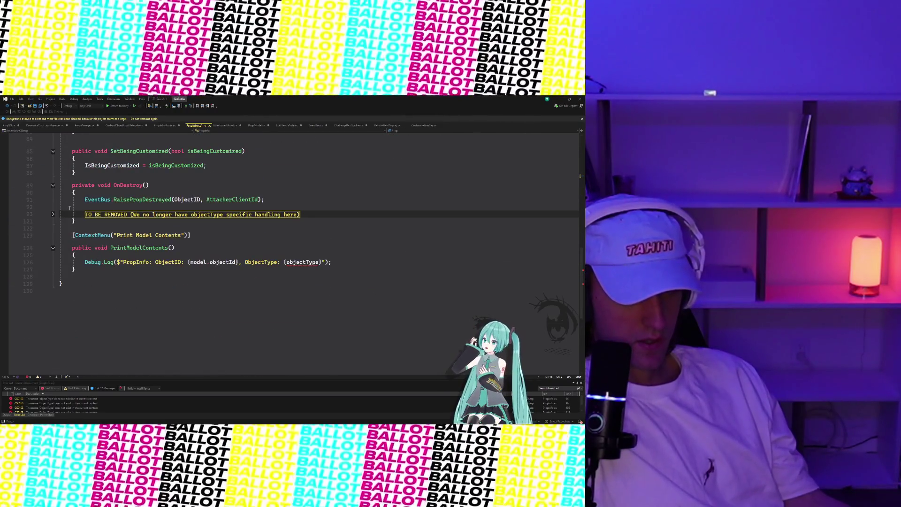
Delete OnDestroy's objectType region and make the log print IsBeingCustomized, IsOnDynamicObject, IsActivated instead of ObjectType.
{"action": "left_click", "coordinate": [99, 215]}
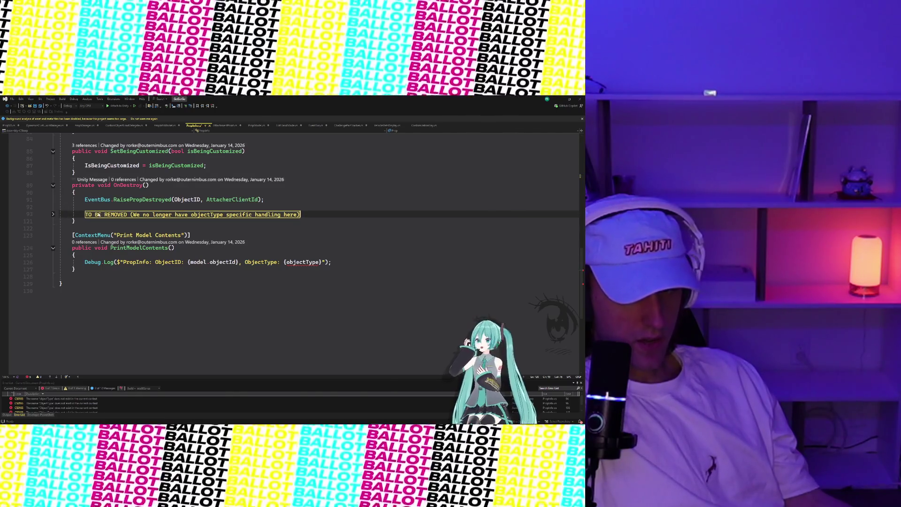
{"action": "key", "text": "Delete"}
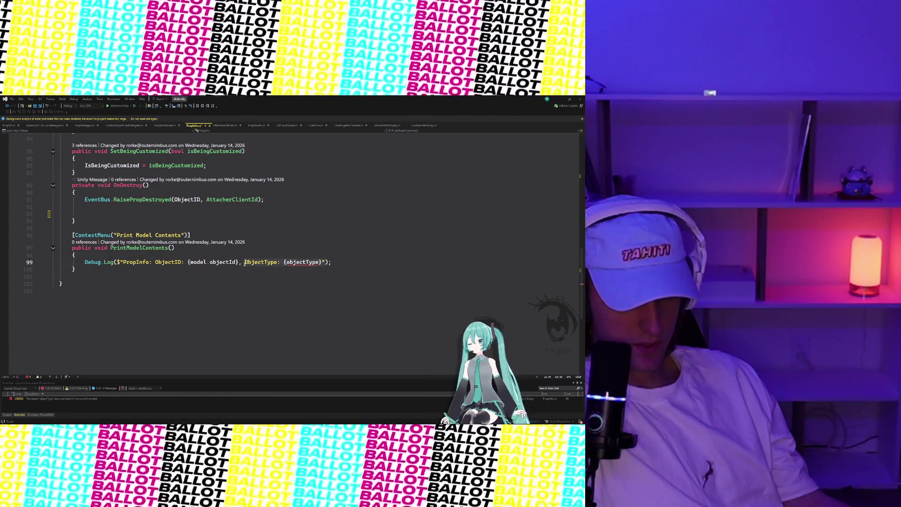
{"action": "key", "text": "ctrl+Delete"}
{"action": "key", "text": "ctrl+Delete"}
{"action": "key", "text": "ctrl+Delete"}
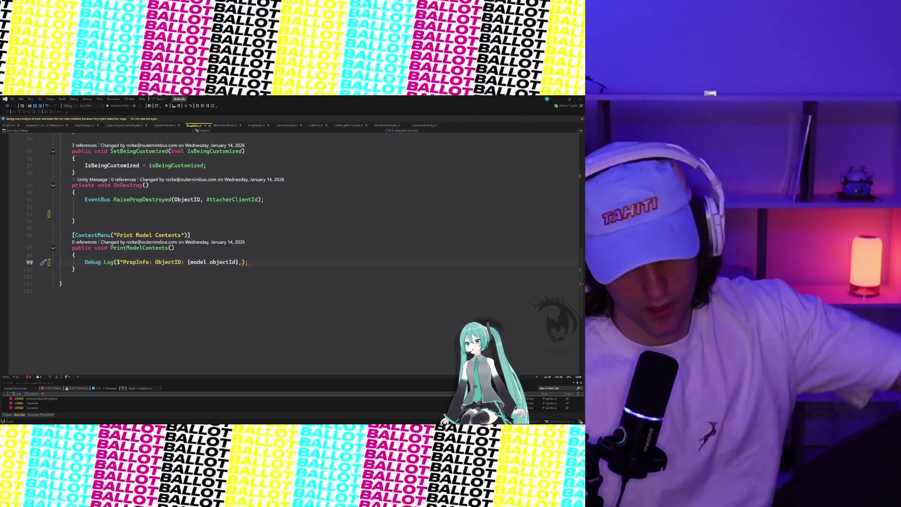
{"action": "type", "text": "\""}
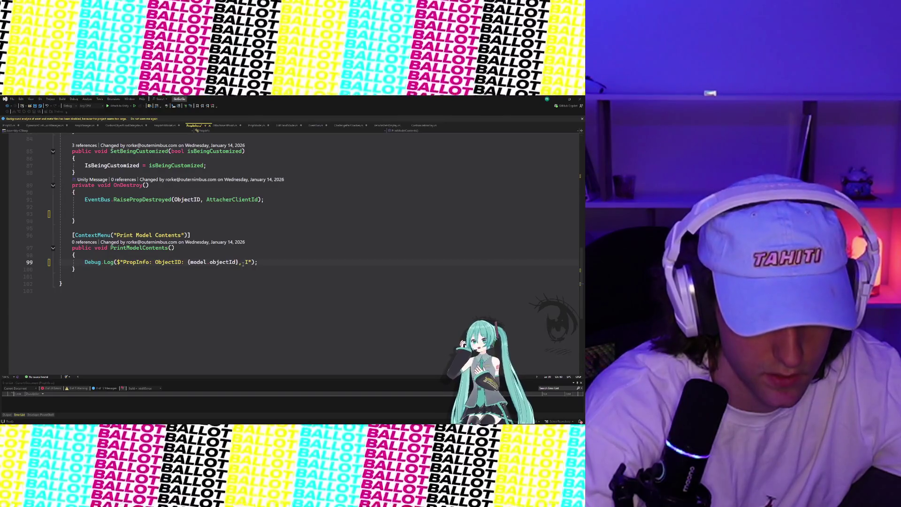
{"action": "type", "text": " sBeingCust"}
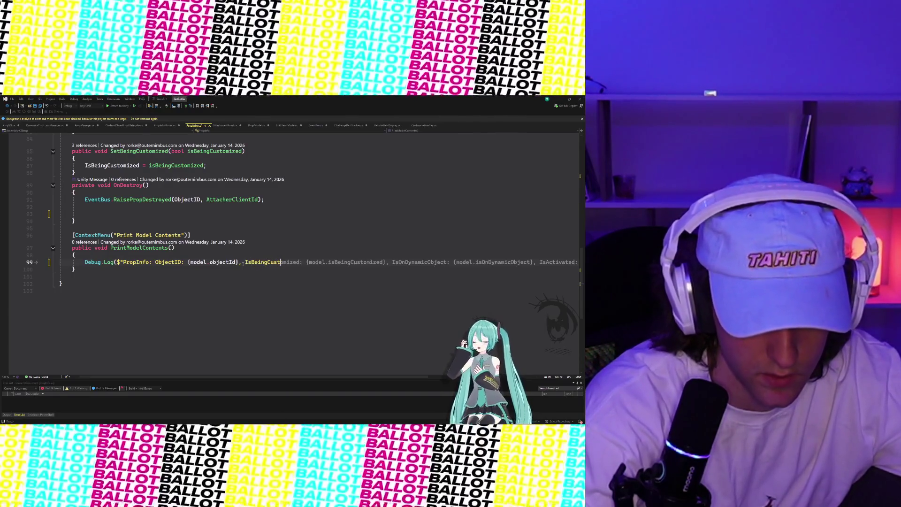
{"action": "key", "text": "Tab"}
{"action": "left_click", "coordinate": [285, 277]}
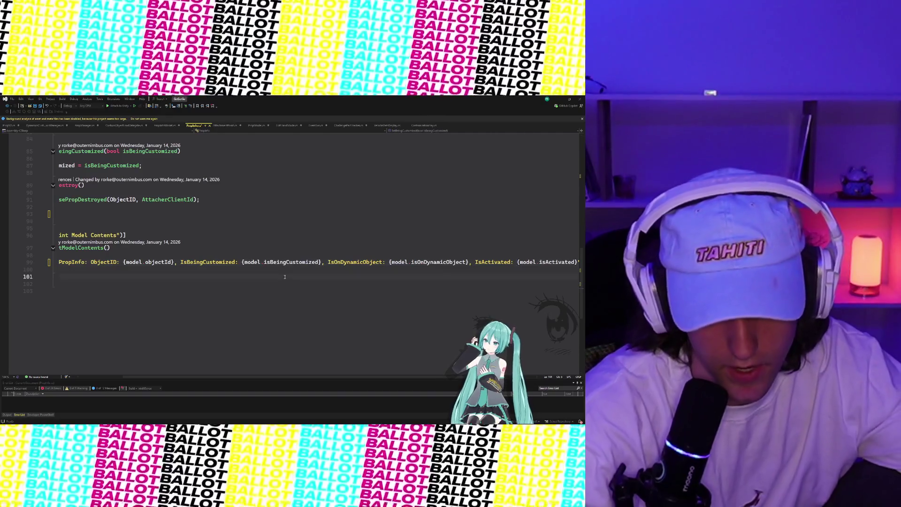
{"action": "scroll", "coordinate": [284, 277], "scroll_direction": "left", "scroll_amount": 5}
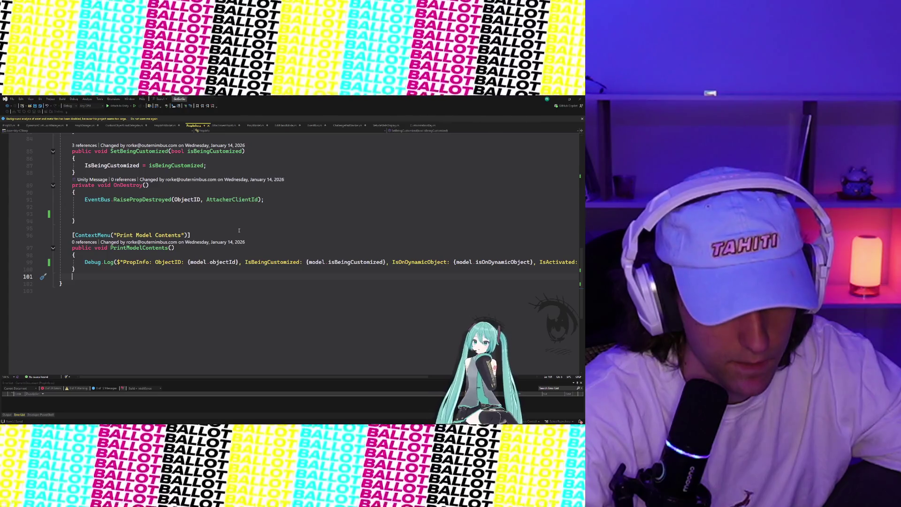
{"action": "scroll", "coordinate": [239, 230], "scroll_direction": "up", "scroll_amount": 15}
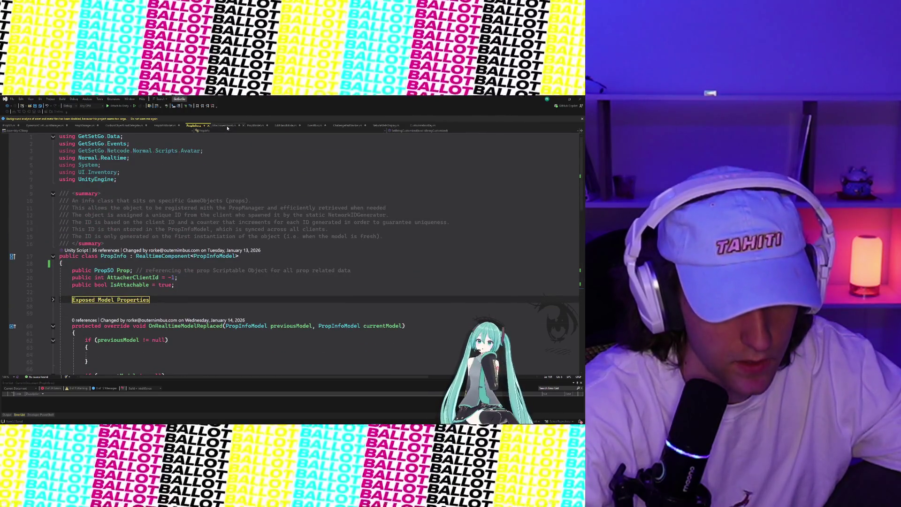
In EditHandMode, comment out the hoverCoi Type check on line 258 with //.
{"action": "left_click", "coordinate": [227, 126]}
{"action": "left_click", "coordinate": [254, 126]}
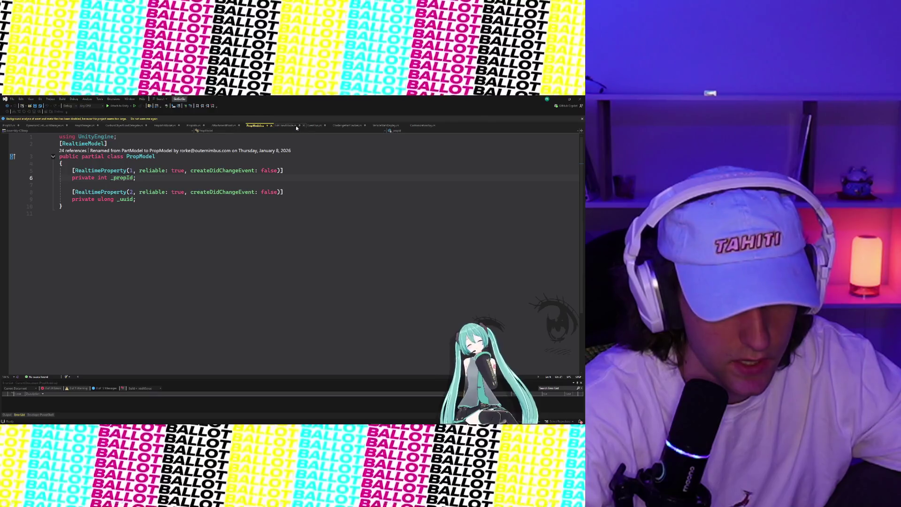
{"action": "left_click", "coordinate": [286, 126]}
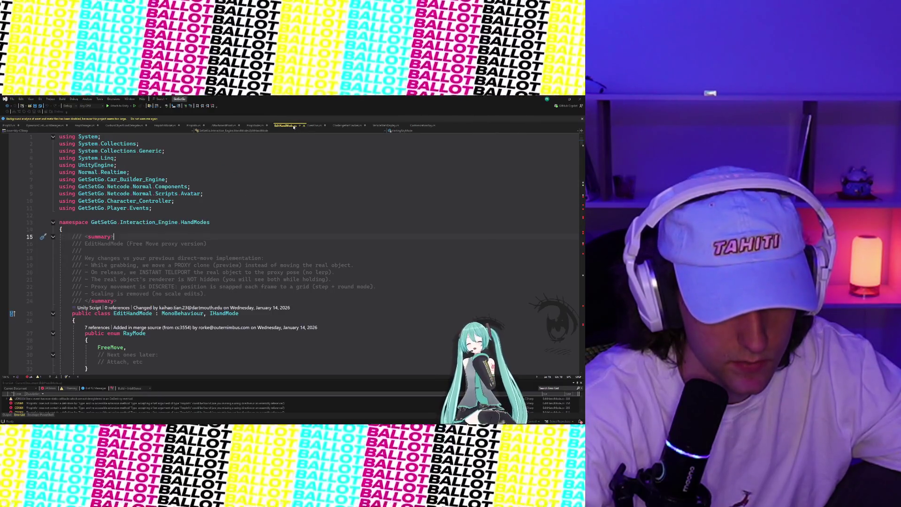
{"action": "scroll", "coordinate": [196, 356], "scroll_direction": "down", "scroll_amount": 4}
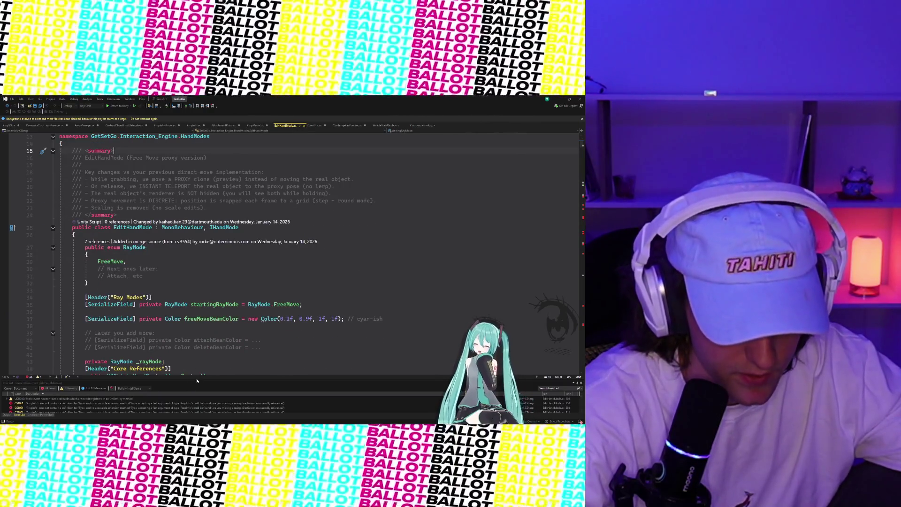
{"action": "left_click_drag", "start_coordinate": [197, 383], "coordinate": [206, 254]}
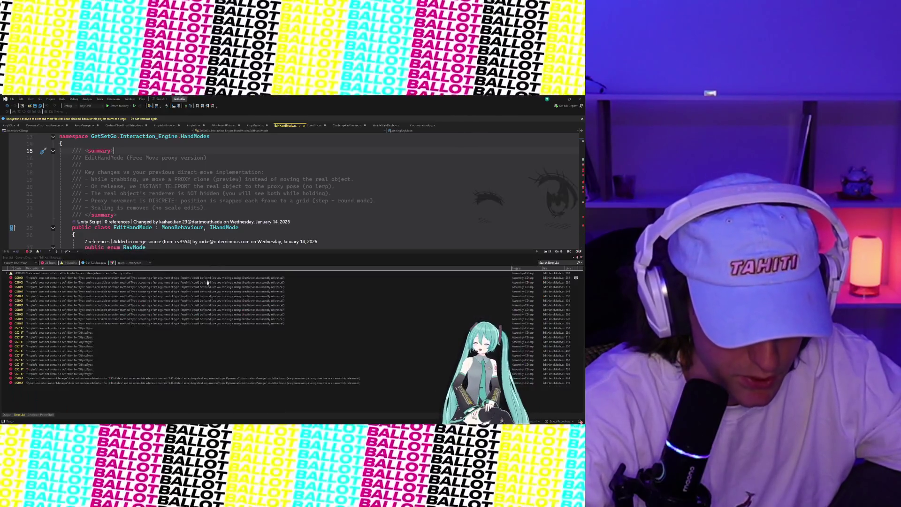
{"action": "double_click", "coordinate": [146, 279]}
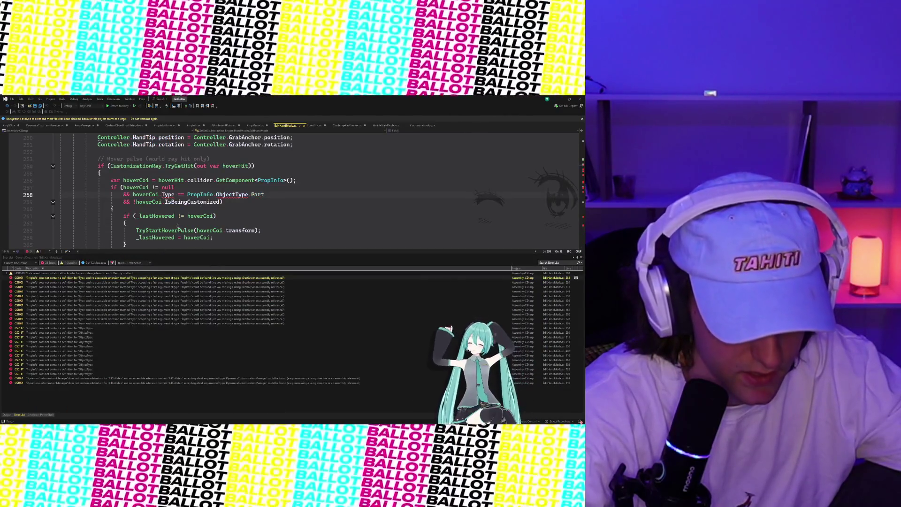
{"action": "scroll", "coordinate": [178, 226], "scroll_direction": "down", "scroll_amount": 1}
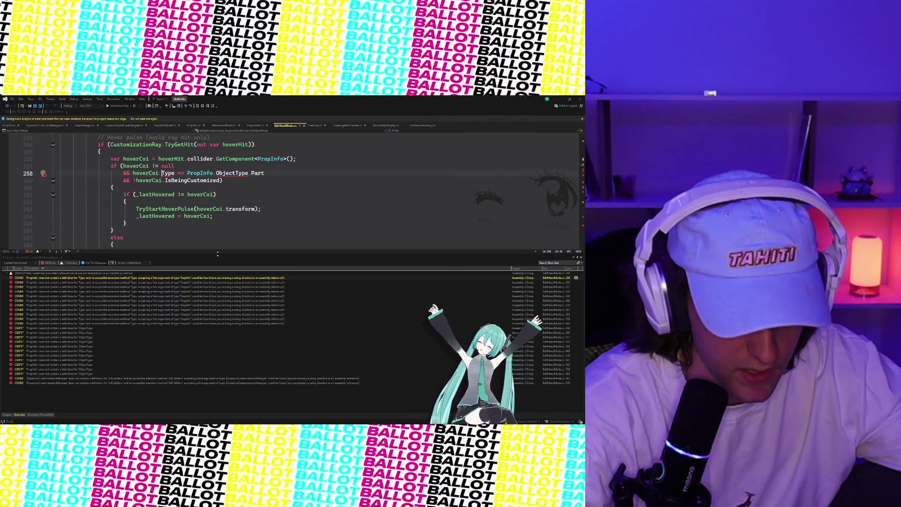
{"action": "left_click_drag", "start_coordinate": [219, 306], "coordinate": [219, 305]}
{"action": "scroll", "coordinate": [229, 221], "scroll_direction": "up", "scroll_amount": 2}
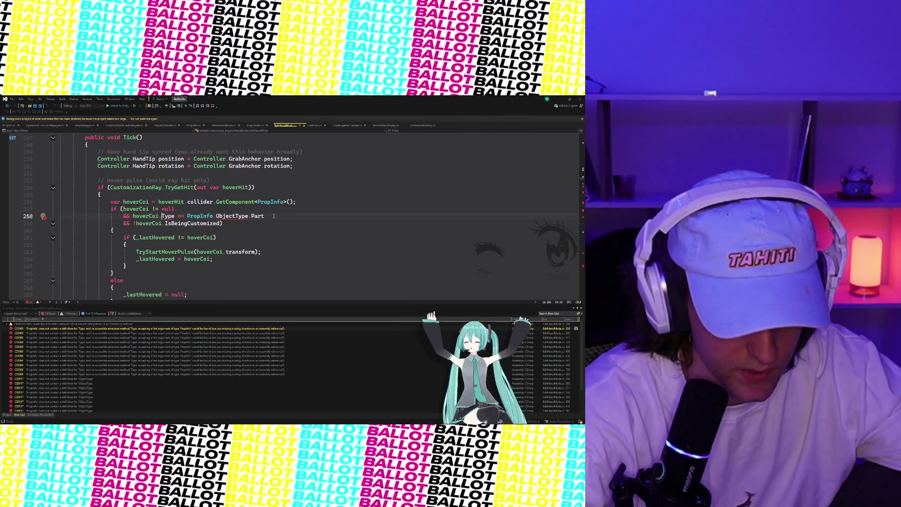
{"action": "left_click", "coordinate": [124, 216]}
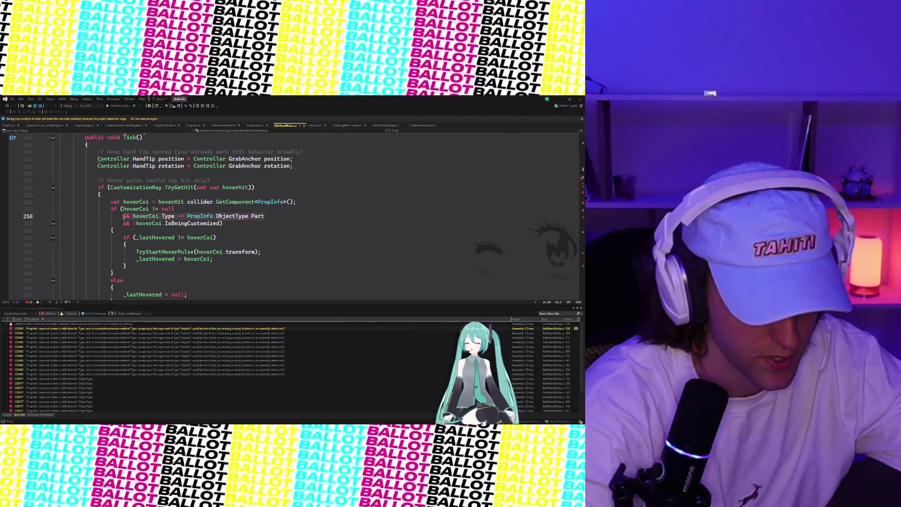
{"action": "type", "text": "//"}
{"action": "key", "text": "End"}
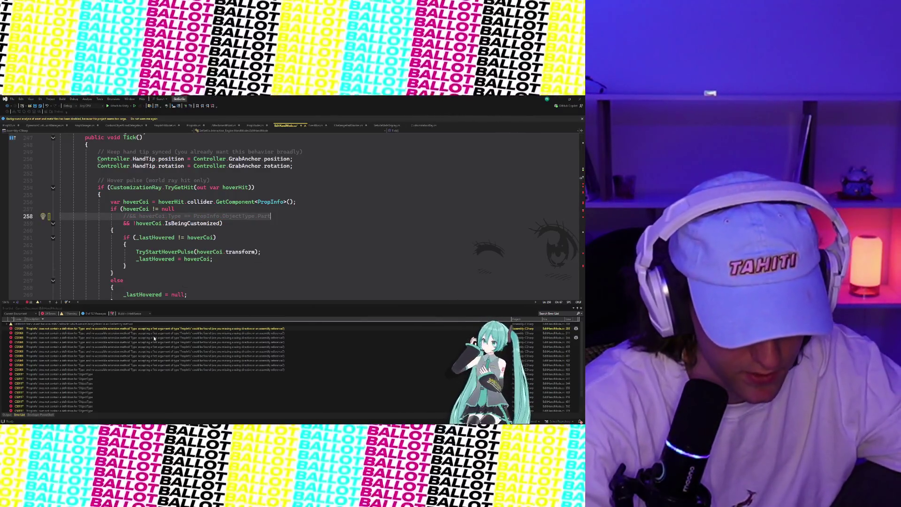
Block-comment the targetObject Type == Part check on line 311.
{"action": "double_click", "coordinate": [150, 332]}
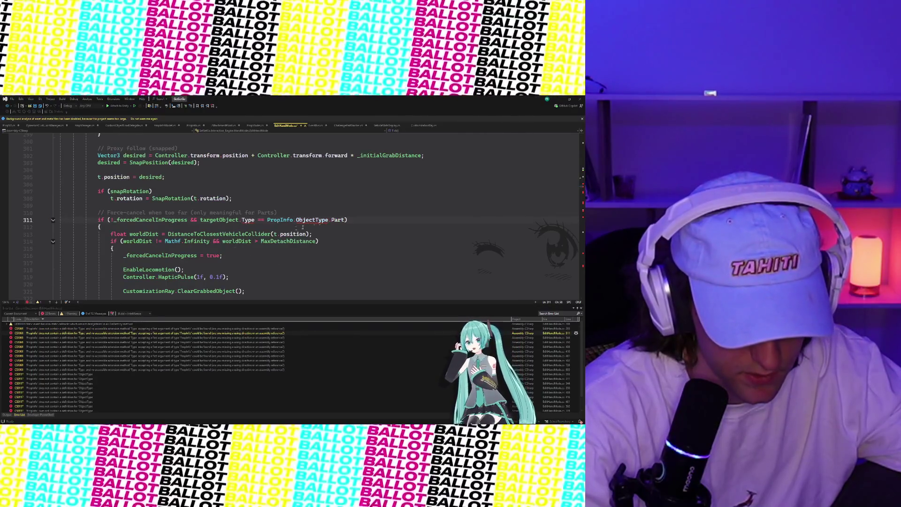
{"action": "left_click", "coordinate": [188, 220]}
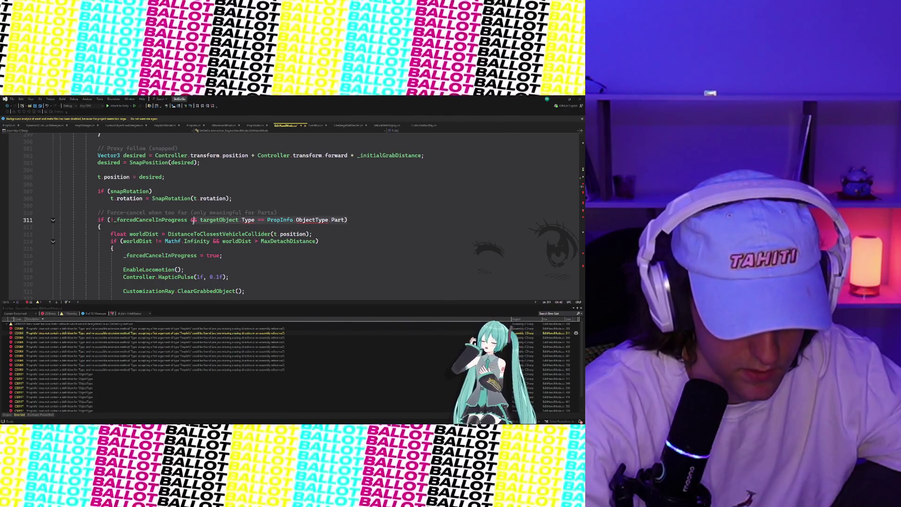
{"action": "left_click", "coordinate": [192, 222]}
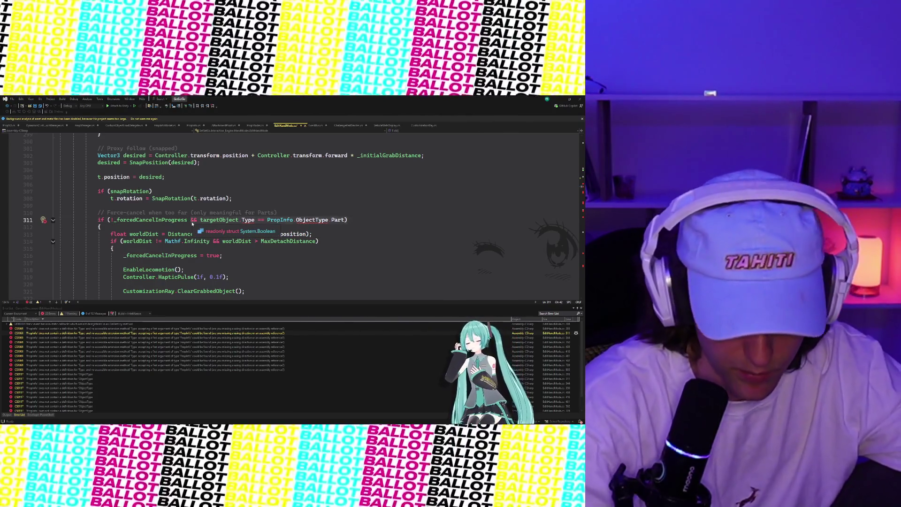
{"action": "left_click", "coordinate": [344, 220]}
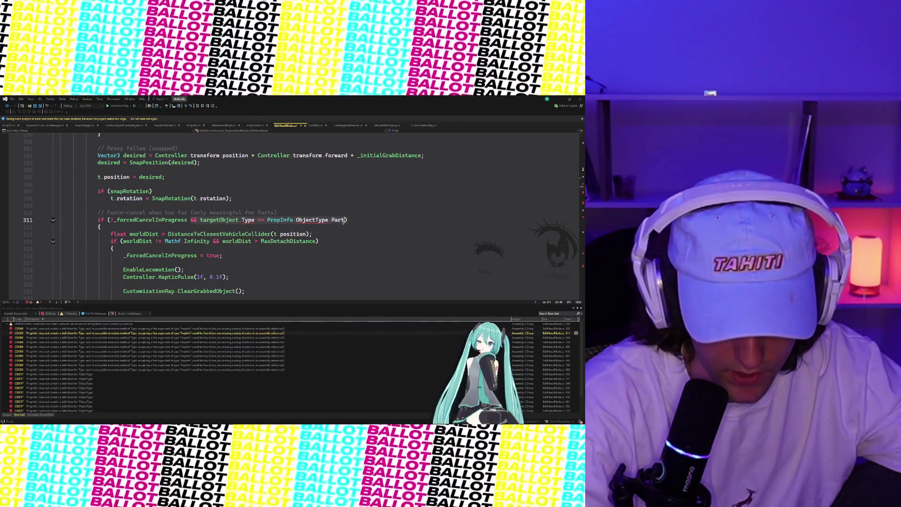
{"action": "left_click_drag", "start_coordinate": [343, 220], "coordinate": [191, 220]}
{"action": "key", "text": "ctrl+k"}
{"action": "key", "text": "ctrl+c"}
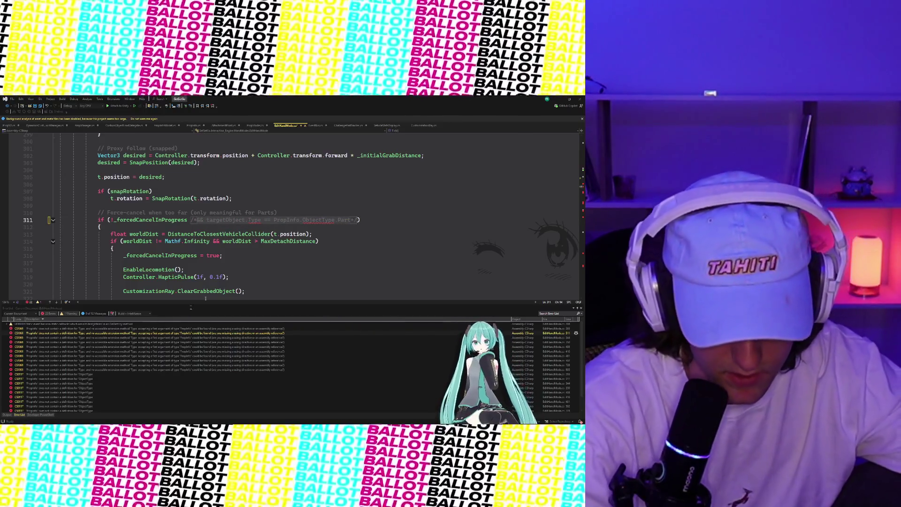
Block-comment the EnvironmentProp type comparison on line 293.
{"action": "double_click", "coordinate": [102, 330]}
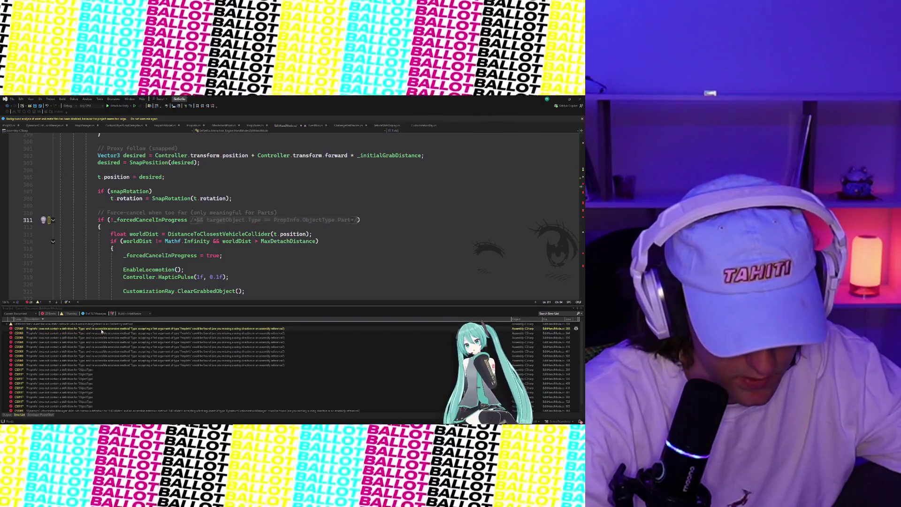
{"action": "left_click", "coordinate": [226, 220]}
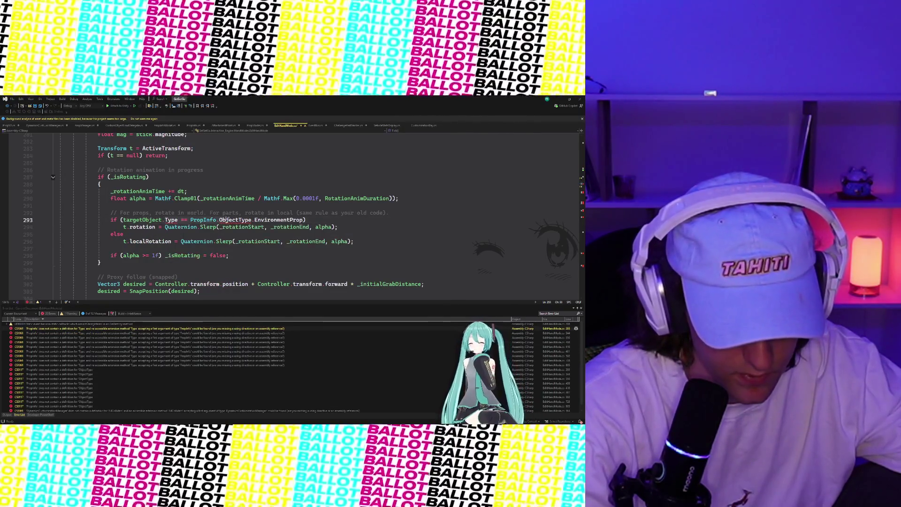
{"action": "left_click", "coordinate": [162, 220], "text": "shift"}
{"action": "key", "text": "ctrl+k"}
{"action": "key", "text": "ctrl+c"}
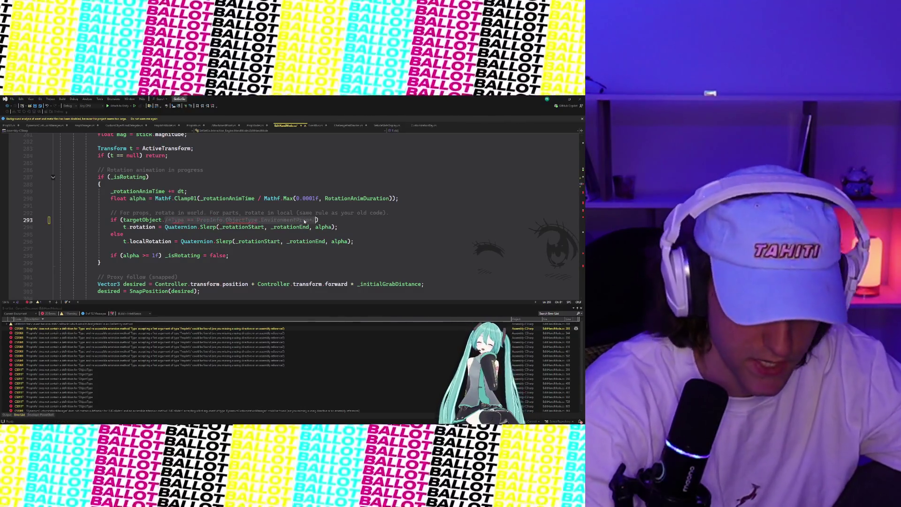
Disable the PendingFlick type checks on lines 344 and 350, substituting false for the flick-angle condition.
{"action": "double_click", "coordinate": [79, 334]}
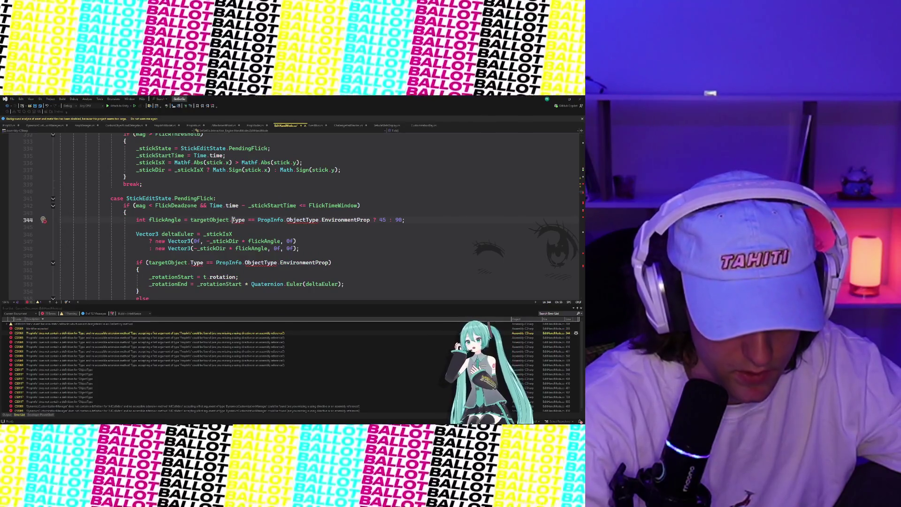
{"action": "left_click", "coordinate": [190, 219]}
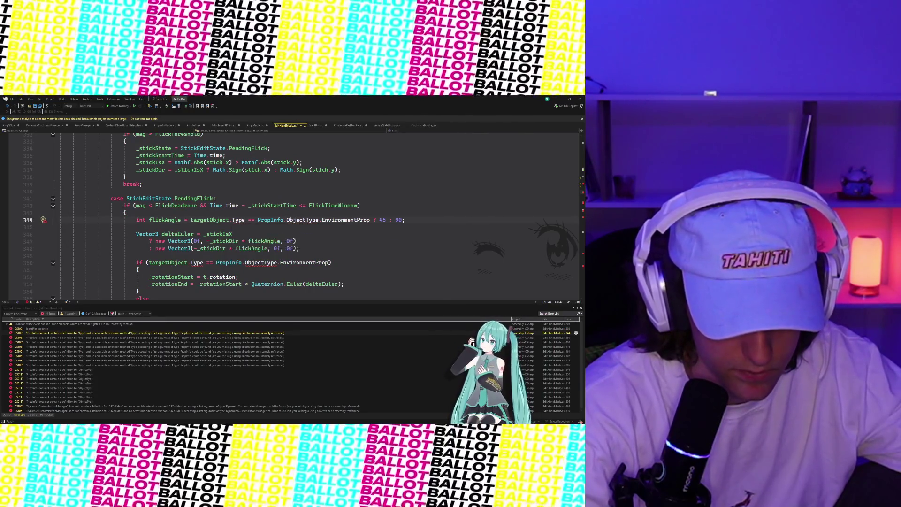
{"action": "key", "text": "Tab"}
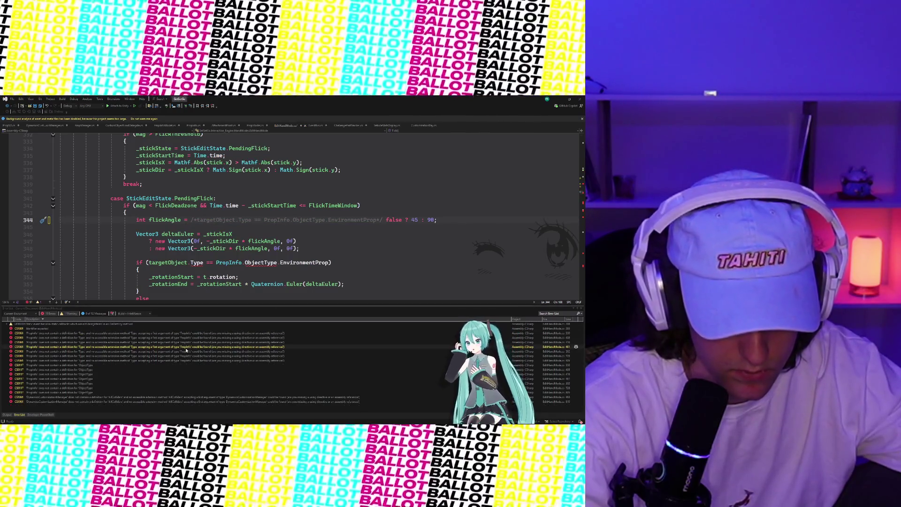
{"action": "double_click", "coordinate": [105, 333]}
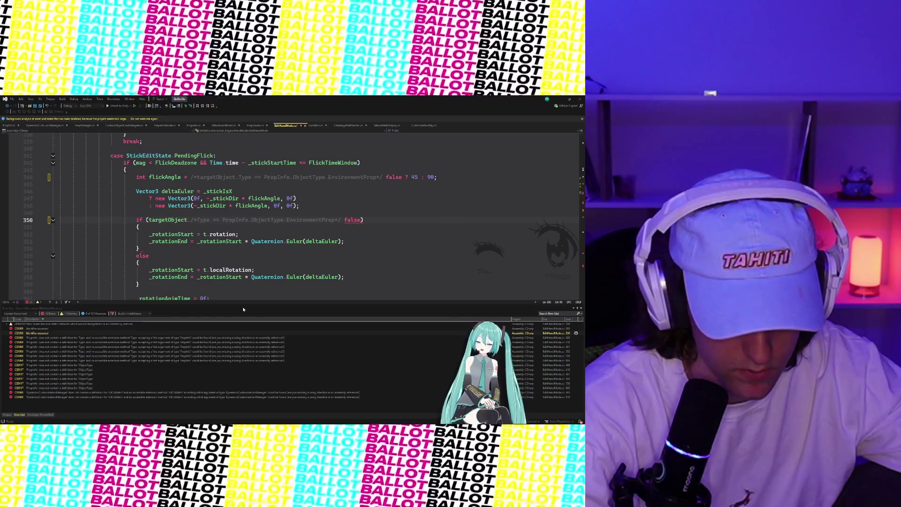
{"action": "left_click", "coordinate": [189, 220]}
{"action": "key", "text": "BackSpace"}
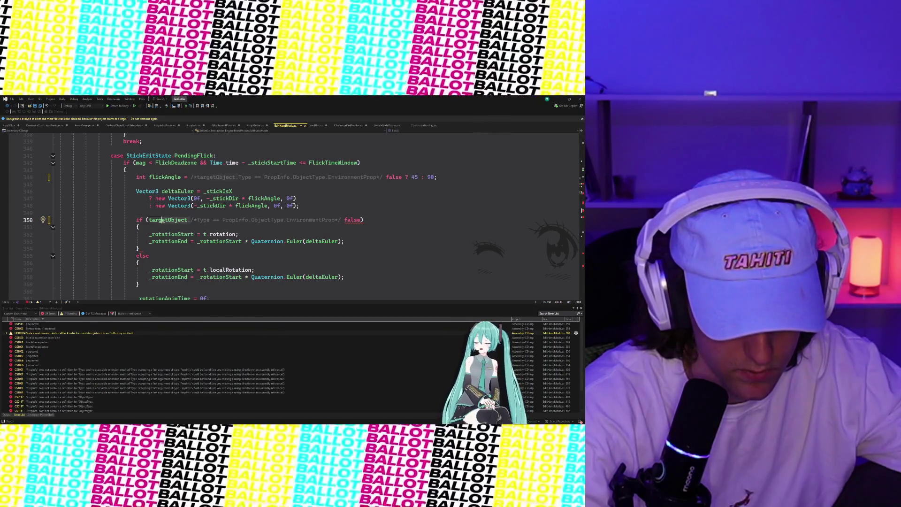
{"action": "key", "text": "Delete"}
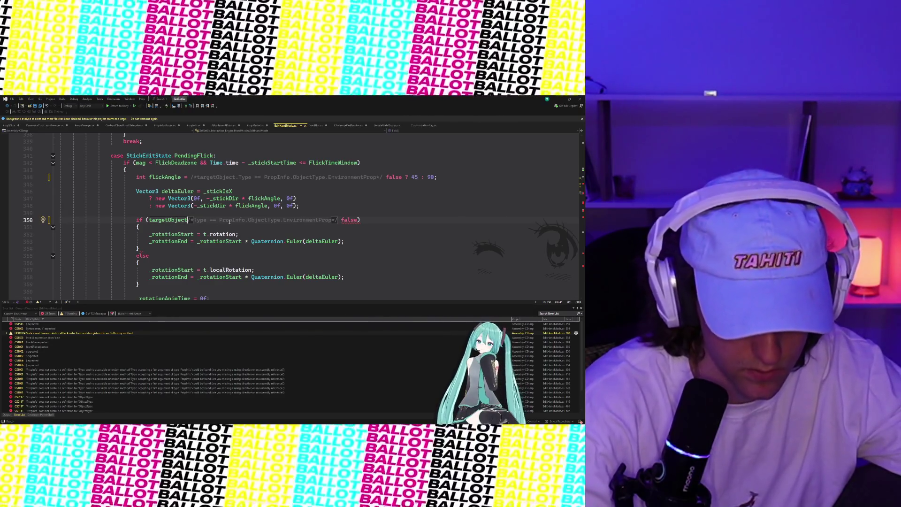
{"action": "type", "text": "=="}
{"action": "key", "text": "BackSpace"}
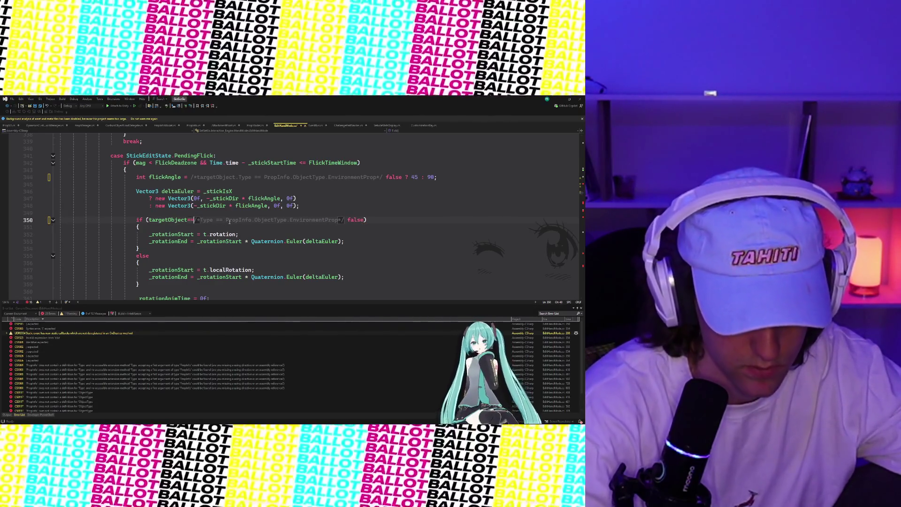
{"action": "left_click", "coordinate": [190, 349]}
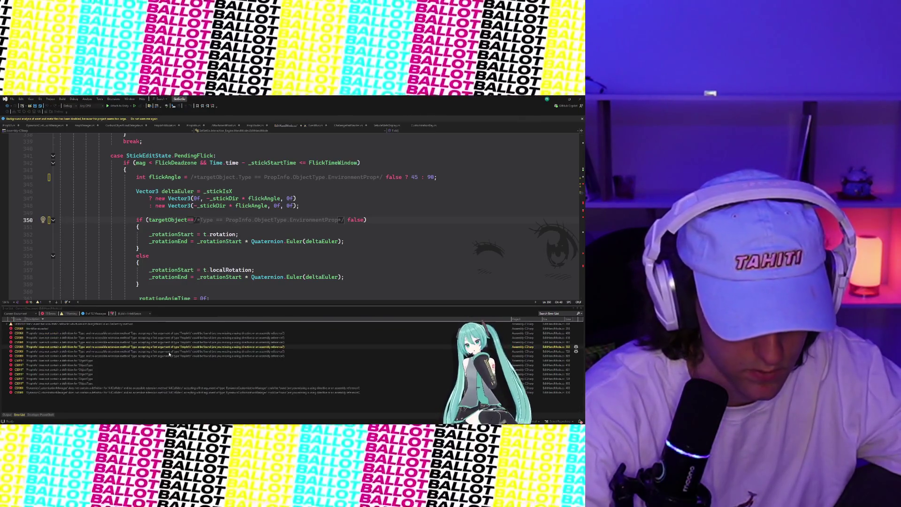
Comment out the Part block on lines 408–412 and the EnvironmentProp lines 416–417.
{"action": "double_click", "coordinate": [119, 332]}
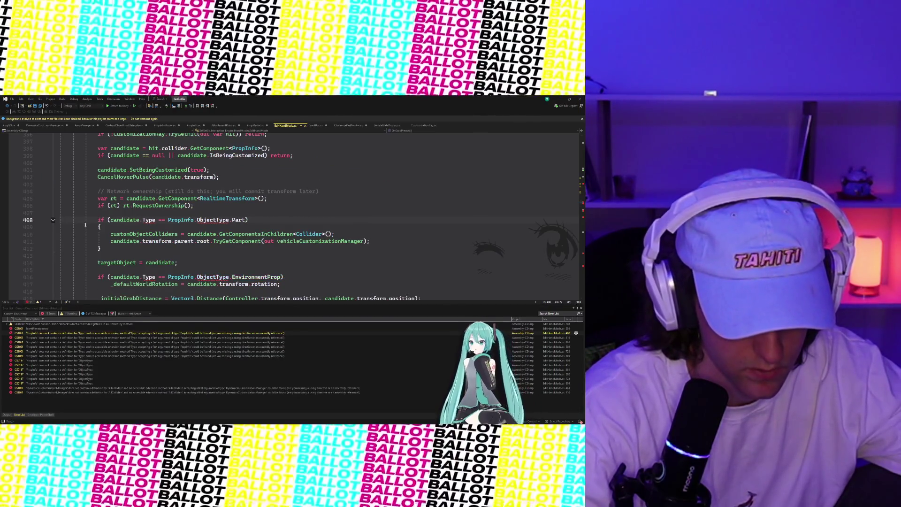
{"action": "left_click_drag", "start_coordinate": [98, 219], "coordinate": [117, 251]}
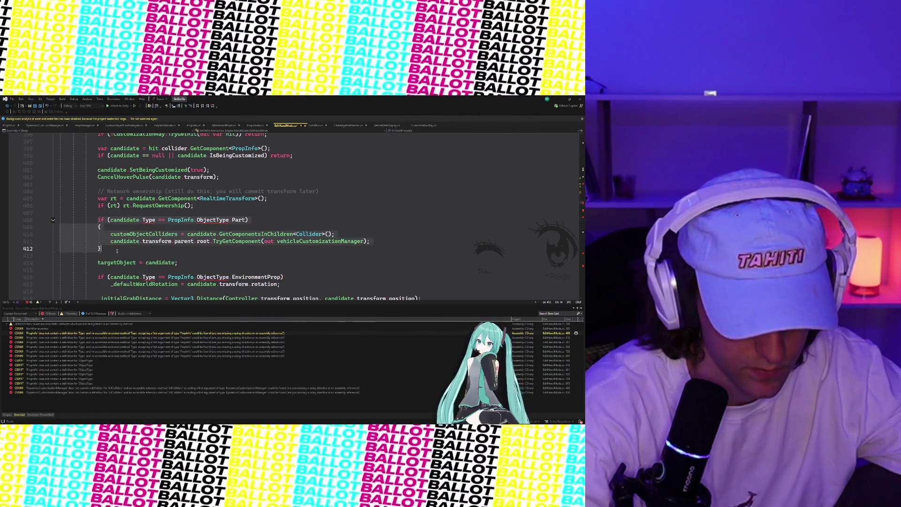
{"action": "key", "text": "ctrl+k"}
{"action": "key", "text": "ctrl+c"}
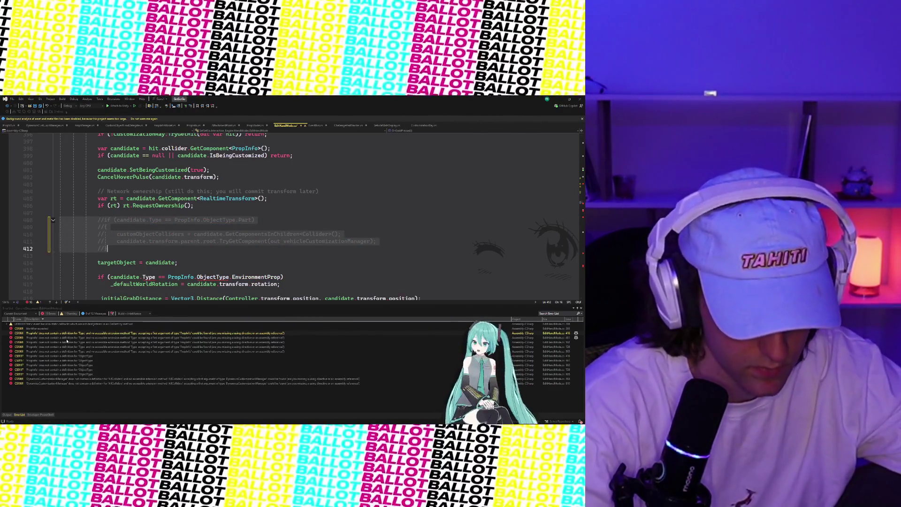
{"action": "left_click", "coordinate": [67, 337]}
{"action": "double_click", "coordinate": [66, 333]}
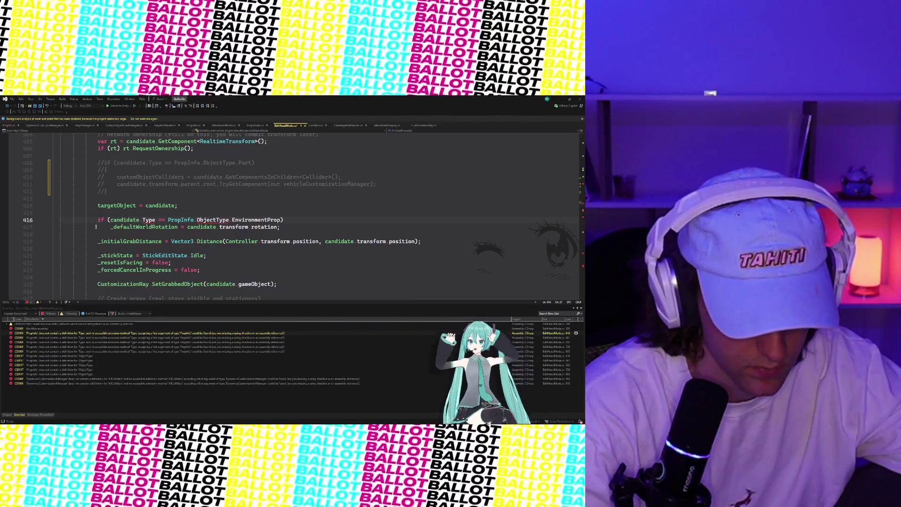
{"action": "left_click_drag", "start_coordinate": [98, 220], "coordinate": [286, 227]}
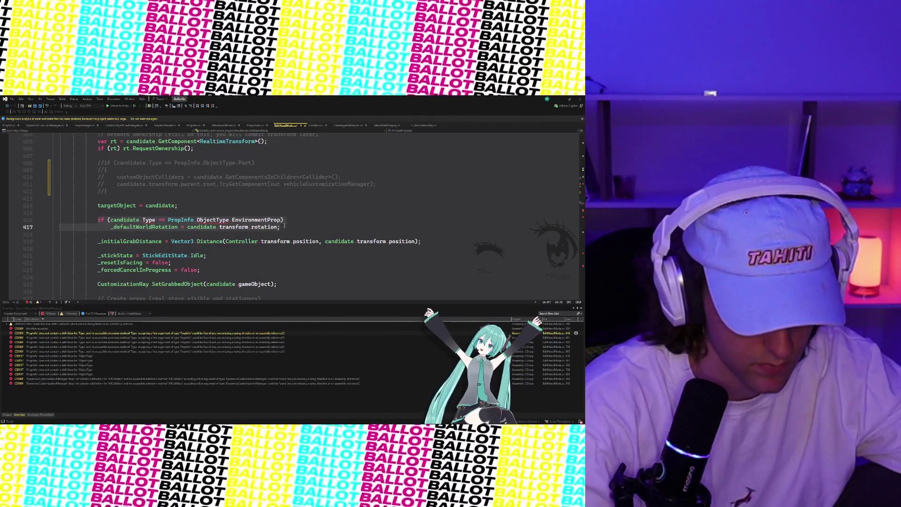
{"action": "key", "text": "ctrl+k"}
{"action": "key", "text": "ctrl+c"}
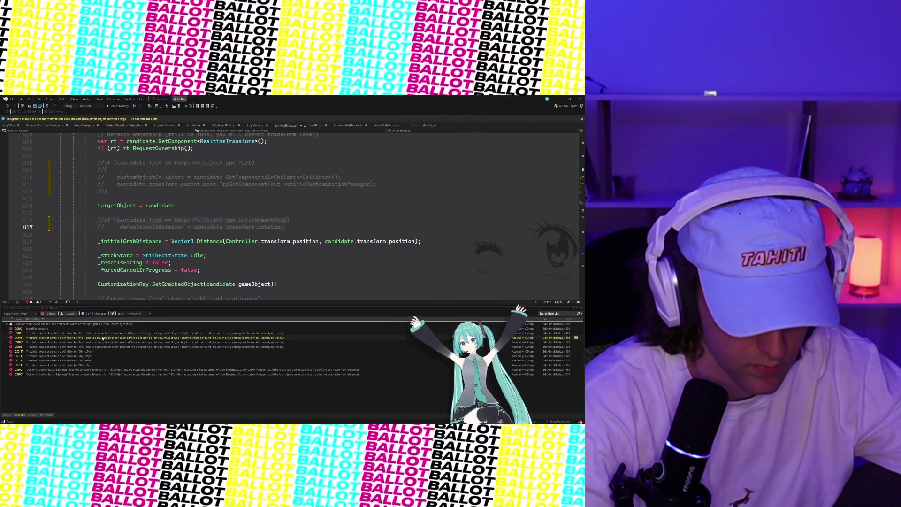
Comment out the EnvironmentProp if statement on line 502.
{"action": "double_click", "coordinate": [103, 337]}
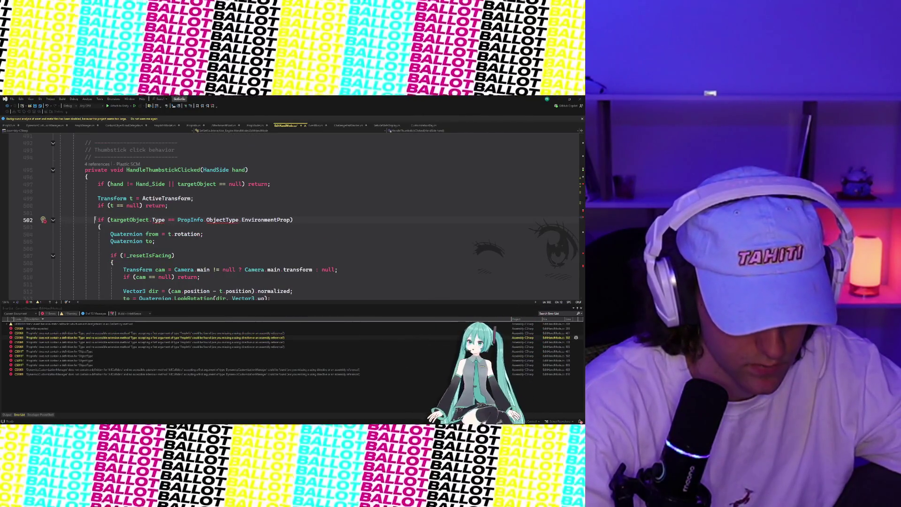
{"action": "key", "text": "ctrl+Right"}
{"action": "key", "text": "ctrl+Right"}
{"action": "key", "text": "ctrl+Right"}
{"action": "scroll", "coordinate": [300, 223], "scroll_direction": "down", "scroll_amount": 2}
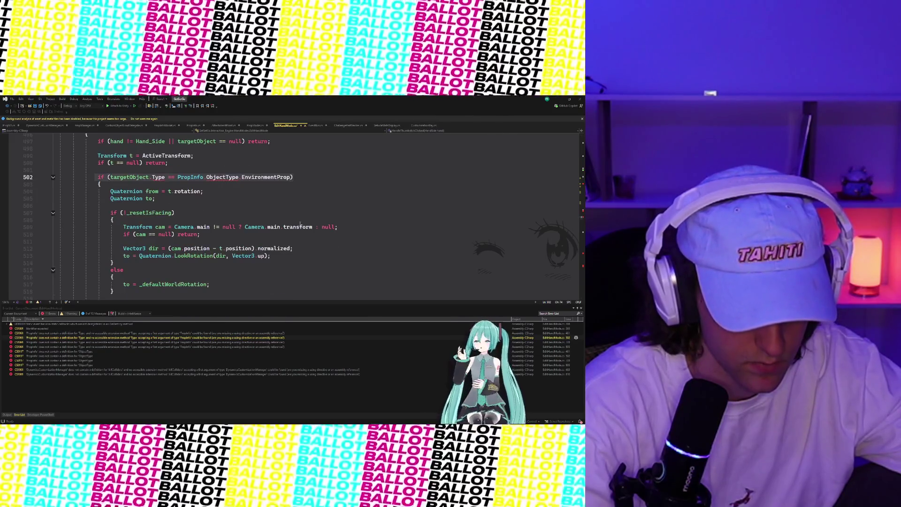
{"action": "mouse_move", "coordinate": [64, 184]}
{"action": "left_mouse_down"}
{"action": "mouse_move", "coordinate": [203, 282]}
{"action": "mouse_move", "coordinate": [204, 219]}
{"action": "mouse_move", "coordinate": [183, 237]}
{"action": "left_mouse_up"}
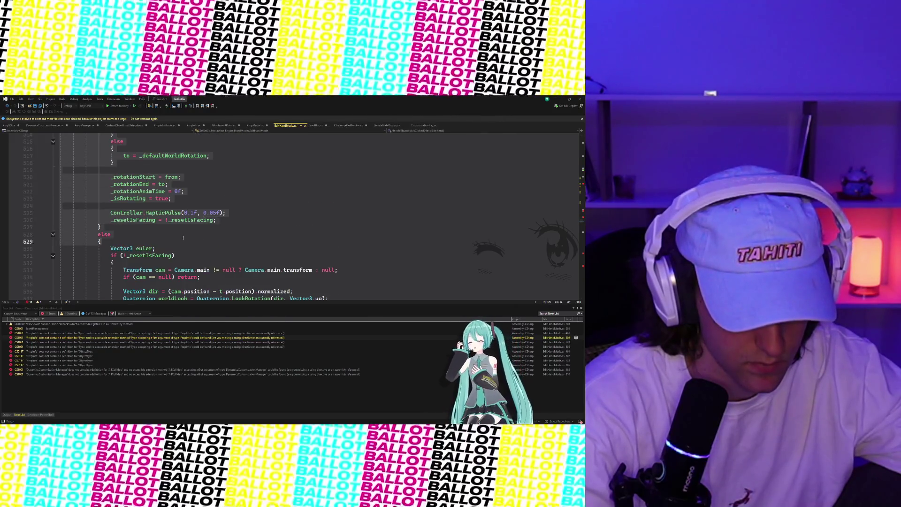
{"action": "scroll", "coordinate": [165, 228], "scroll_direction": "up", "scroll_amount": 6}
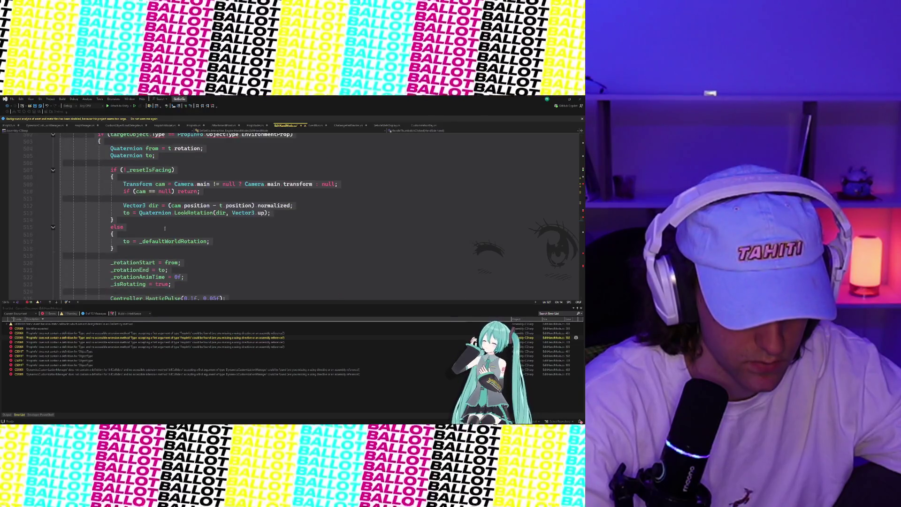
{"action": "left_click", "coordinate": [152, 188]}
{"action": "left_click", "coordinate": [107, 177]}
{"action": "key", "text": "ctrl+k"}
{"action": "key", "text": "ctrl+c"}
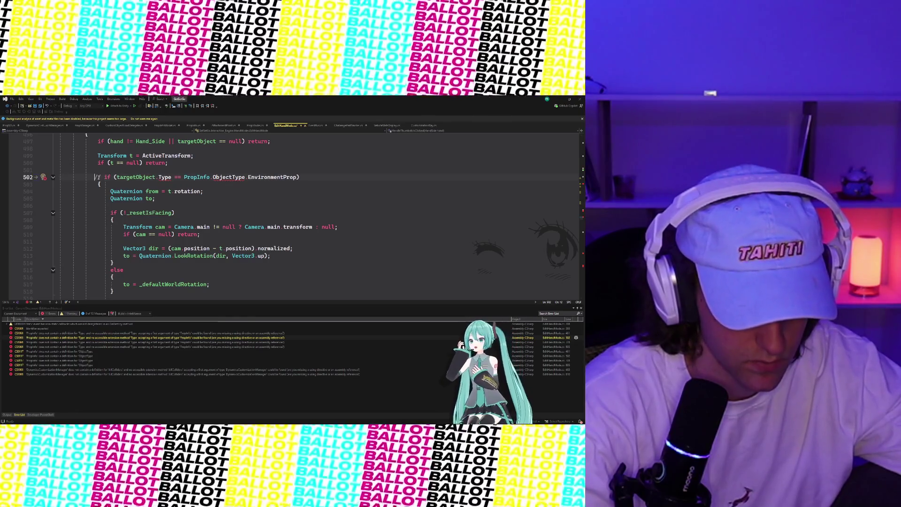
{"action": "left_click", "coordinate": [119, 199]}
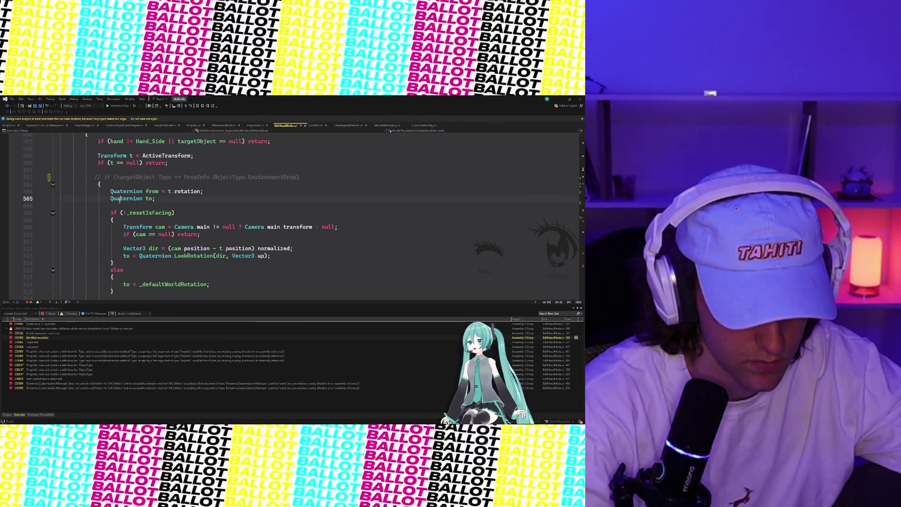
{"action": "key", "text": "ctrl+z"}
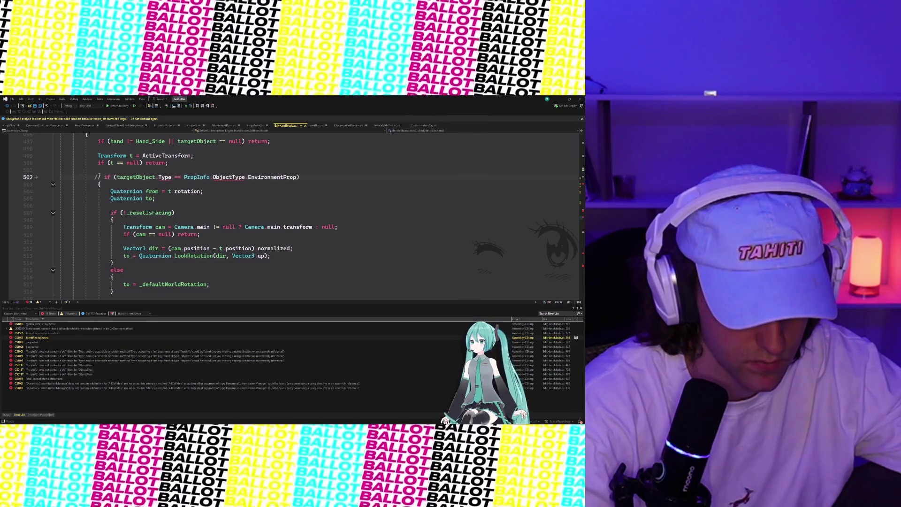
{"action": "key", "text": "ctrl+z"}
{"action": "key", "text": "ctrl+y"}
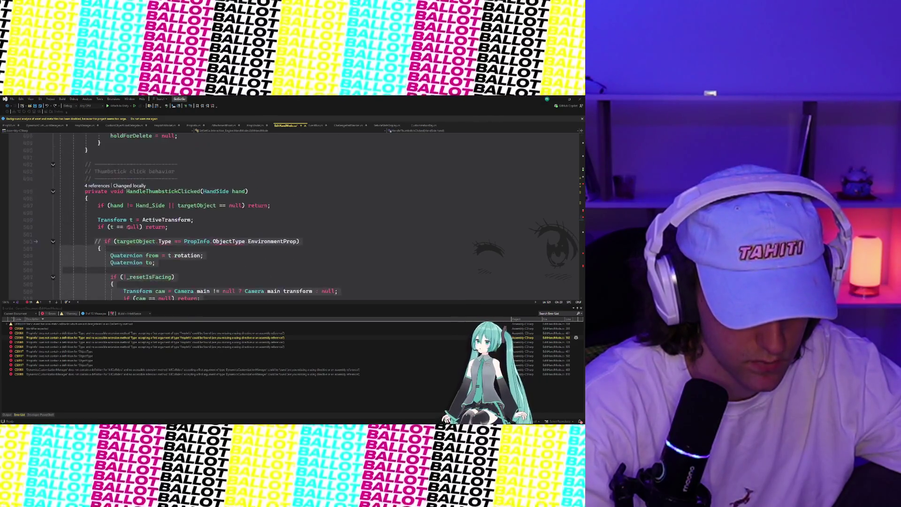
Comment out the euler-based rotation lines 547–559 beneath it.
{"action": "scroll", "coordinate": [129, 227], "scroll_direction": "up", "scroll_amount": 2}
{"action": "scroll", "coordinate": [130, 226], "scroll_direction": "down", "scroll_amount": 10}
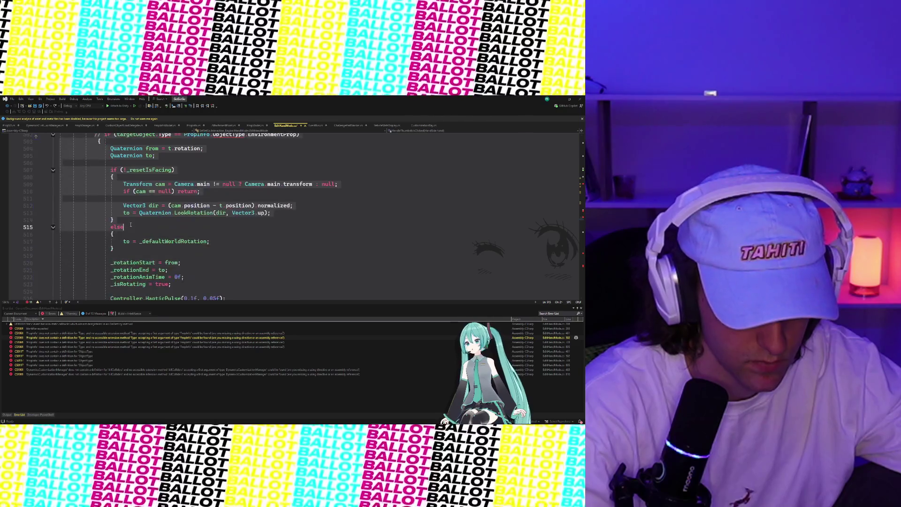
{"action": "scroll", "coordinate": [131, 225], "scroll_direction": "down", "scroll_amount": 10}
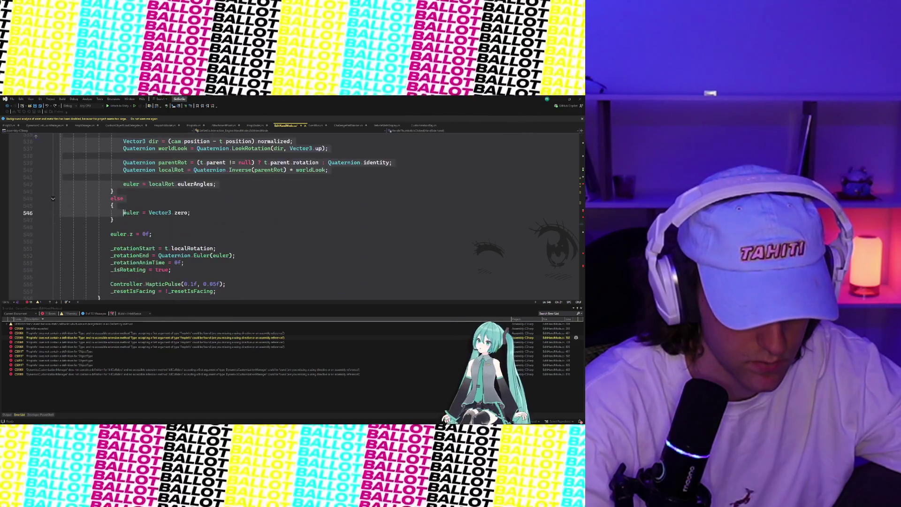
{"action": "left_click", "coordinate": [121, 223], "text": "shift"}
{"action": "key", "text": "ctrl+k"}
{"action": "key", "text": "ctrl+c"}
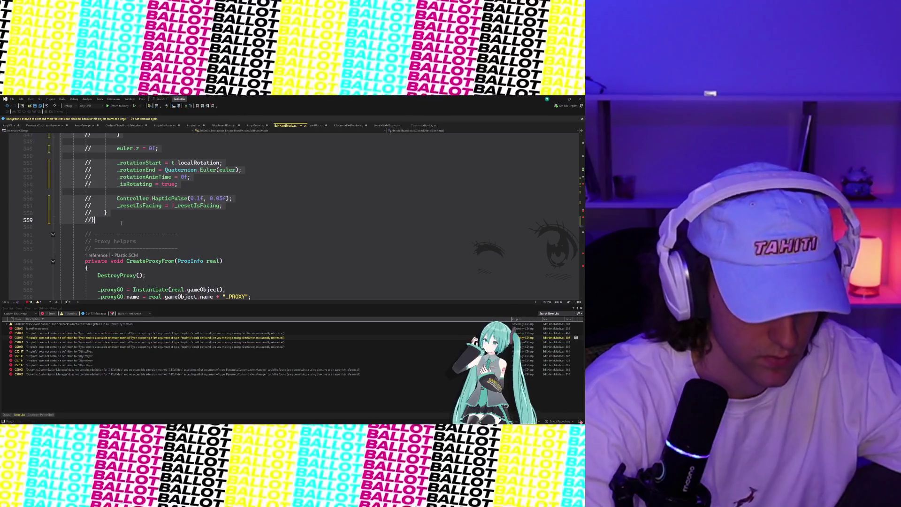
{"action": "scroll", "coordinate": [123, 227], "scroll_direction": "up", "scroll_amount": 1}
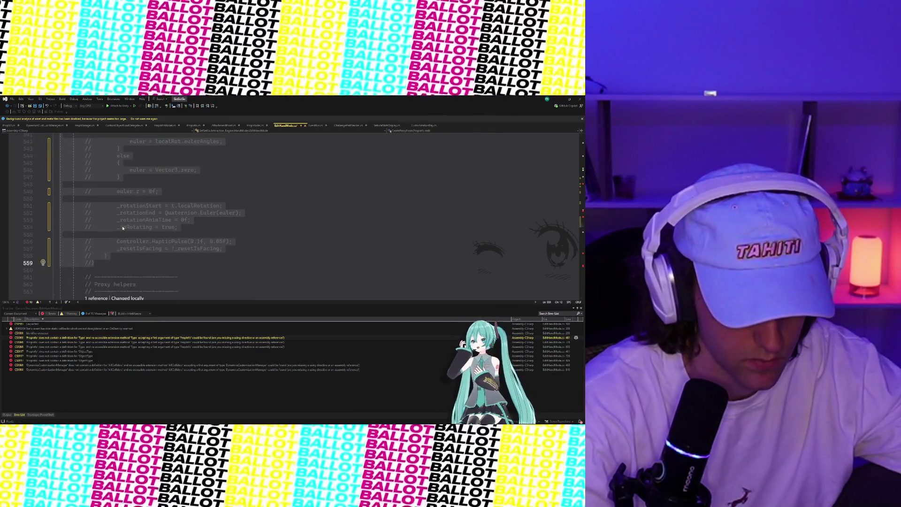
{"action": "scroll", "coordinate": [122, 227], "scroll_direction": "down", "scroll_amount": 5}
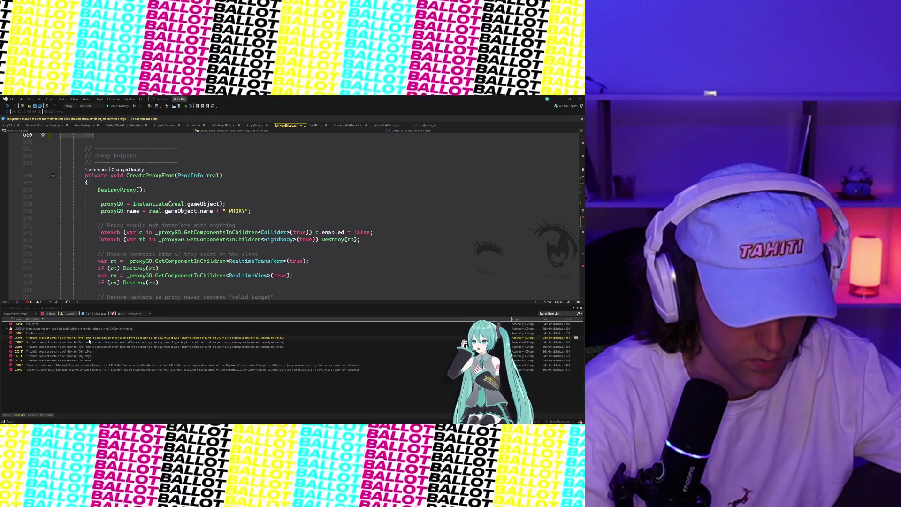
Comment out the part validate/snap block on lines 461–465.
{"action": "double_click", "coordinate": [90, 338]}
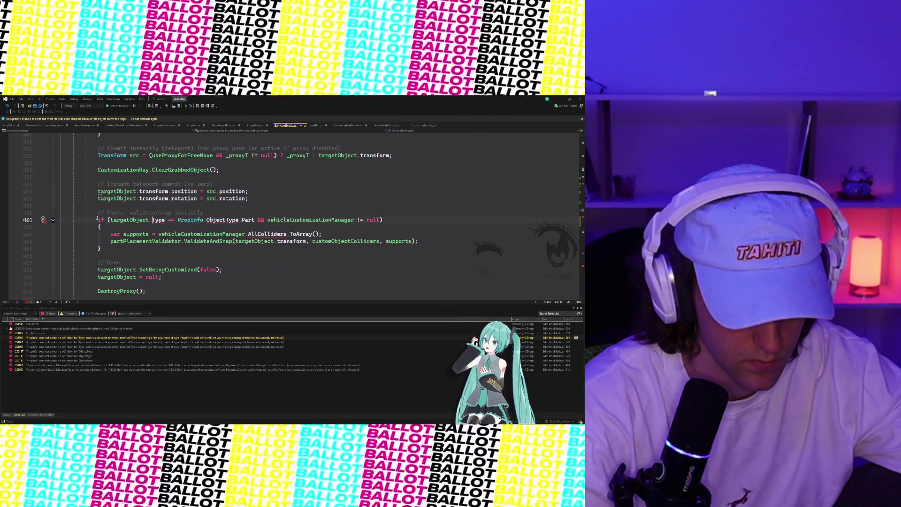
{"action": "left_click_drag", "start_coordinate": [97, 218], "coordinate": [114, 252]}
{"action": "key", "text": "ctrl+k"}
{"action": "key", "text": "ctrl+c"}
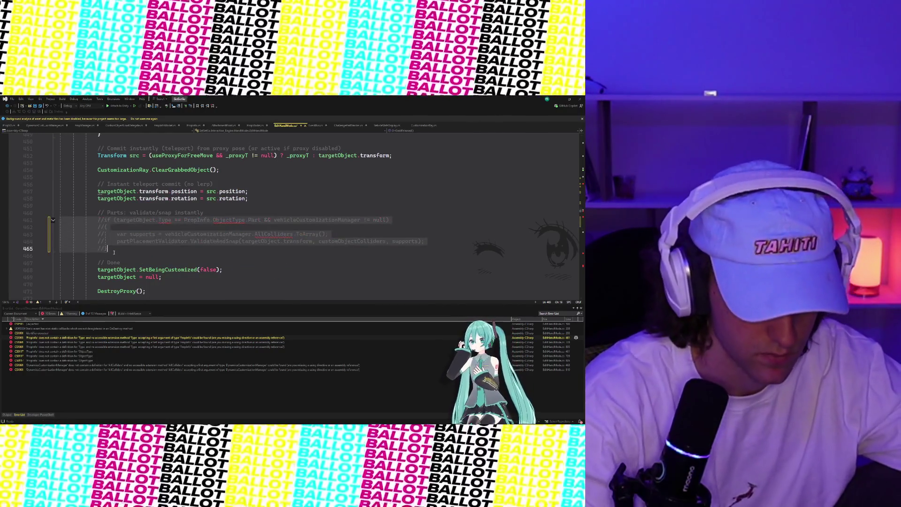
Comment out IsPartCollider's original Part-type return on line 805.
{"action": "key", "text": "F8"}
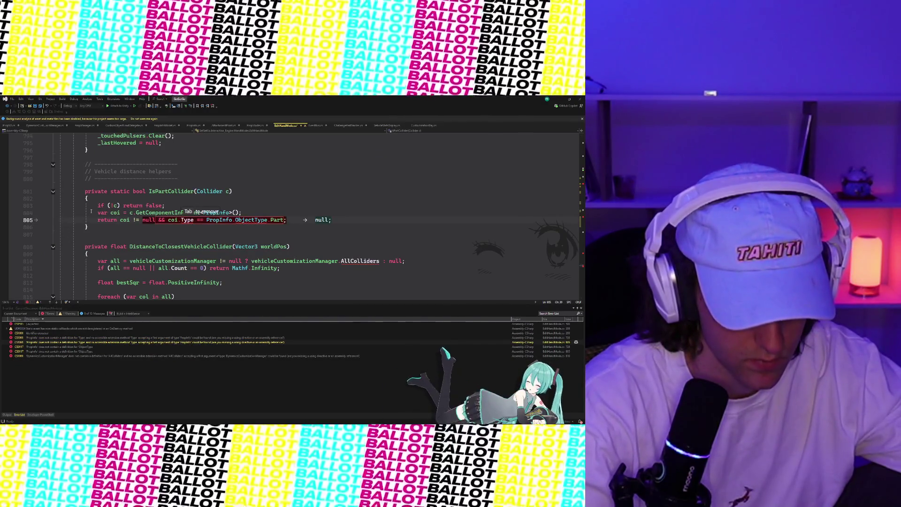
{"action": "left_click", "coordinate": [103, 220]}
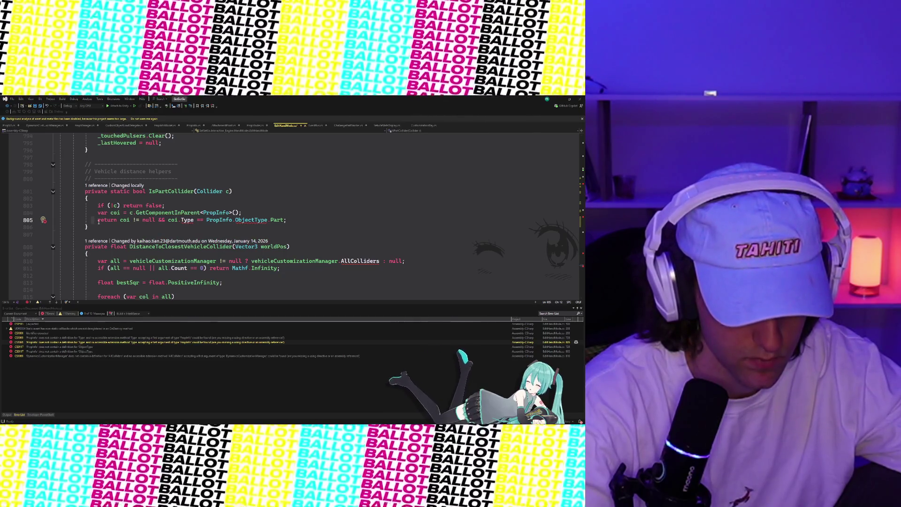
{"action": "left_click_drag", "start_coordinate": [95, 220], "coordinate": [253, 218]}
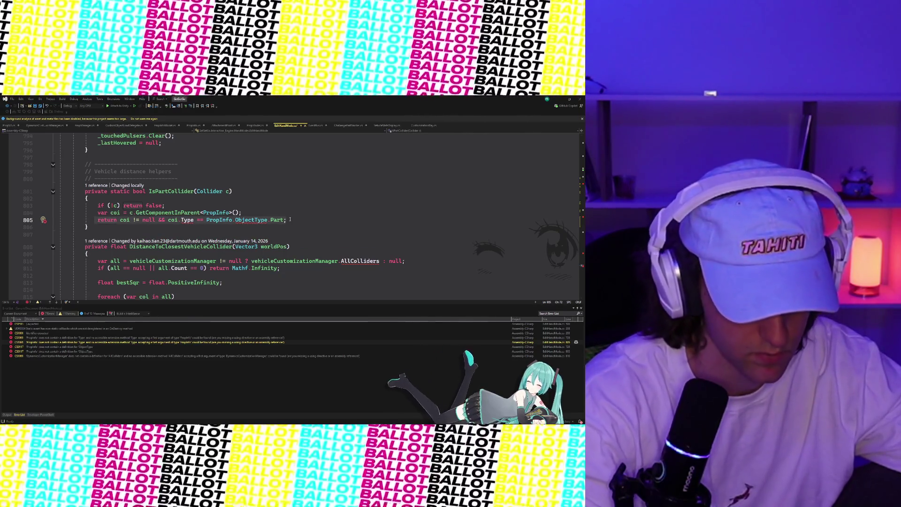
{"action": "key", "text": "ctrl+k"}
{"action": "key", "text": "ctrl+c"}
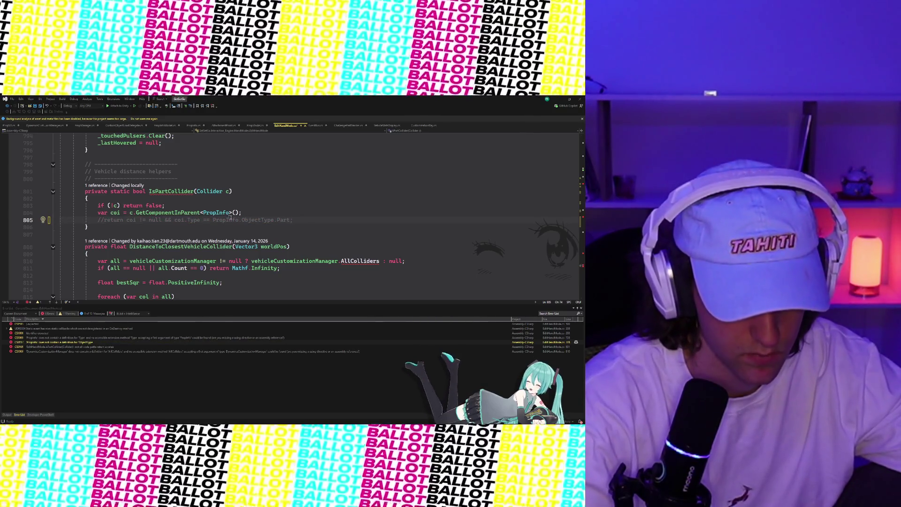
Accept Copilot's 'return coi != null' line, then select the DetachProp block on lines 728–732.
{"action": "key", "text": "Tab"}
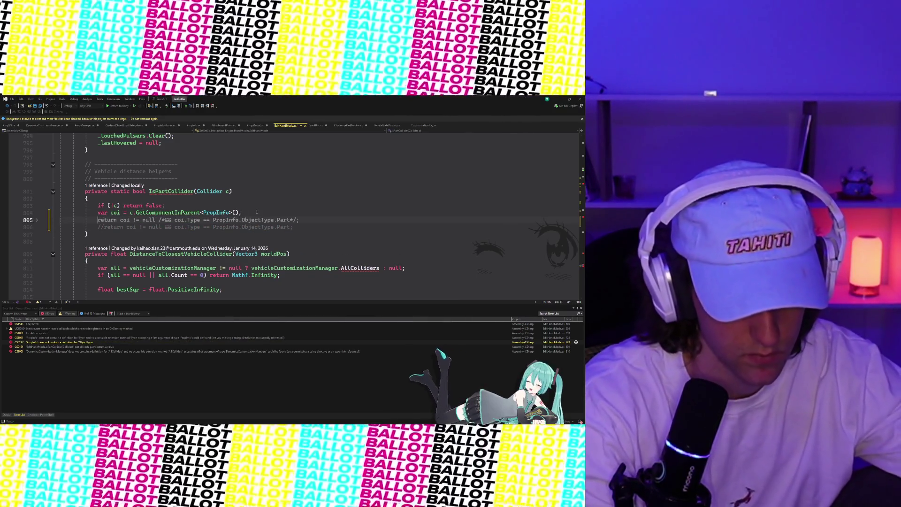
{"action": "key", "text": "shift+End"}
{"action": "type", "text": "return;"}
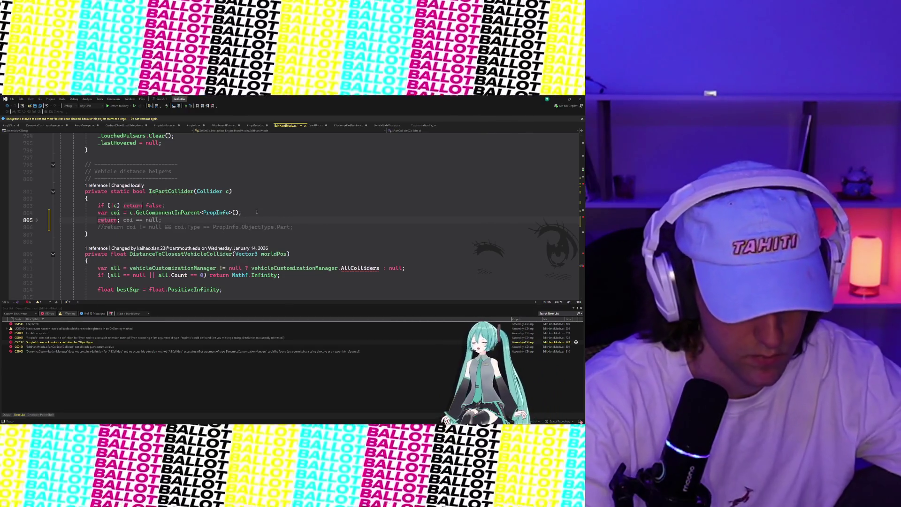
{"action": "key", "text": "ctrl+z"}
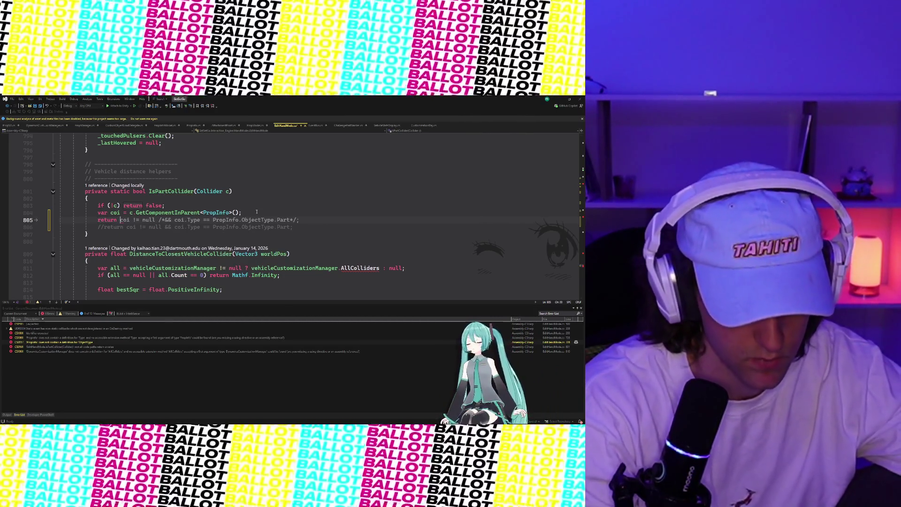
{"action": "key", "text": "ctrl+Right"}
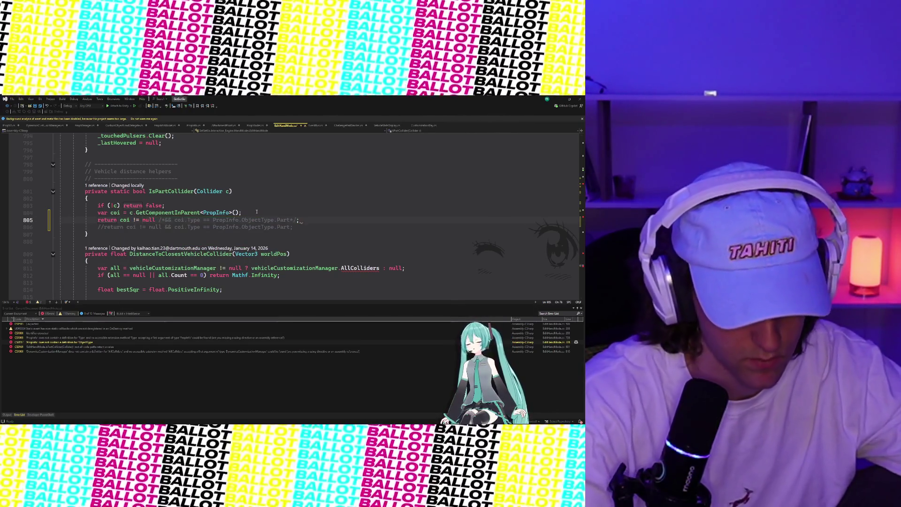
{"action": "left_click", "coordinate": [283, 227]}
{"action": "left_click", "coordinate": [321, 233]}
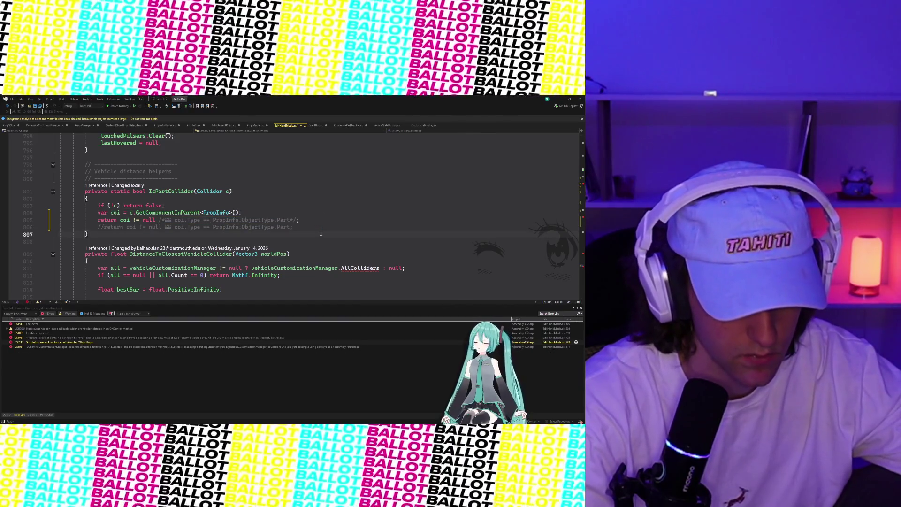
{"action": "double_click", "coordinate": [63, 338]}
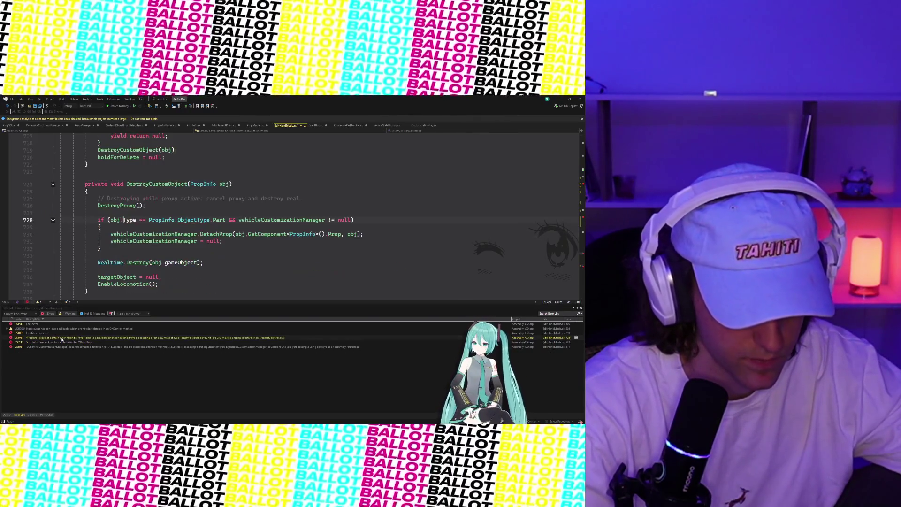
{"action": "left_click_drag", "start_coordinate": [97, 219], "coordinate": [131, 247]}
Comment out the DetachProp block and the AllColliders fallback on line 811.
{"action": "key", "text": "ctrl+k"}
{"action": "key", "text": "ctrl+c"}
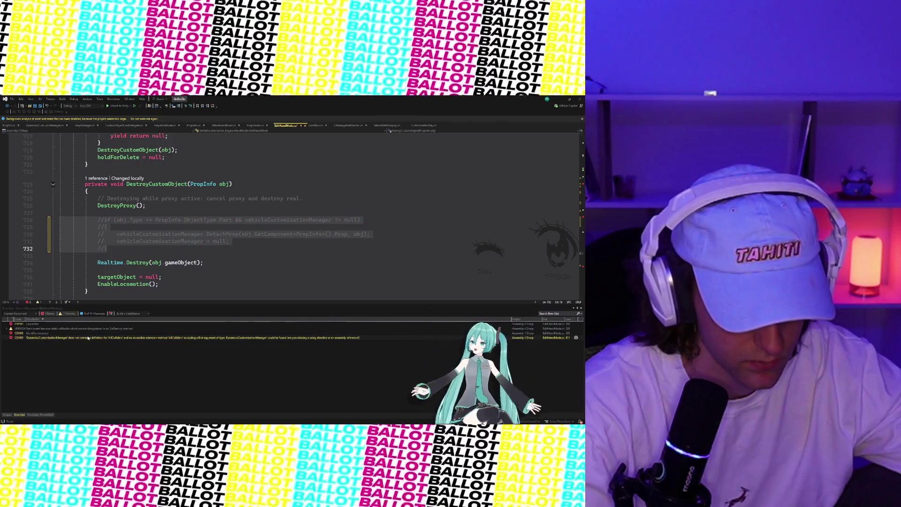
{"action": "double_click", "coordinate": [97, 337]}
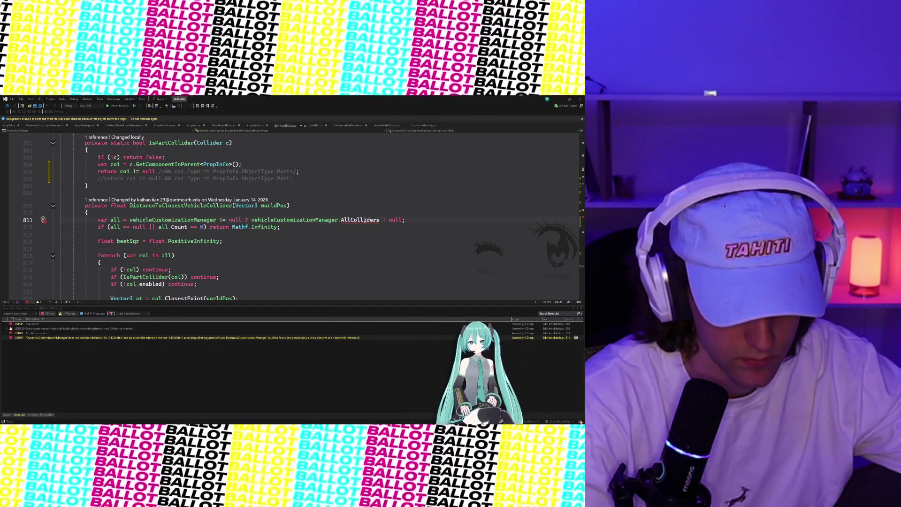
{"action": "double_click", "coordinate": [365, 220]}
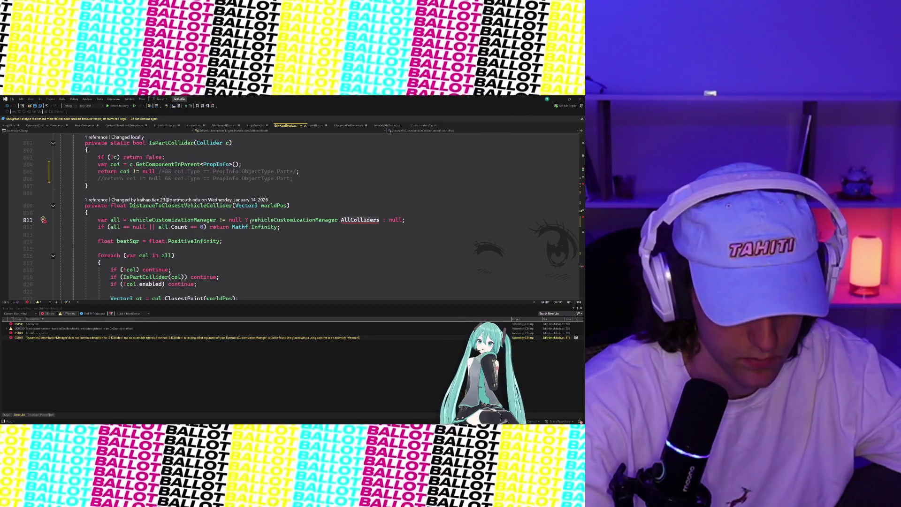
{"action": "key", "text": "ctrl+shift+Left"}
{"action": "key", "text": "ctrl+shift+Left"}
{"action": "key", "text": "ctrl+shift+Left"}
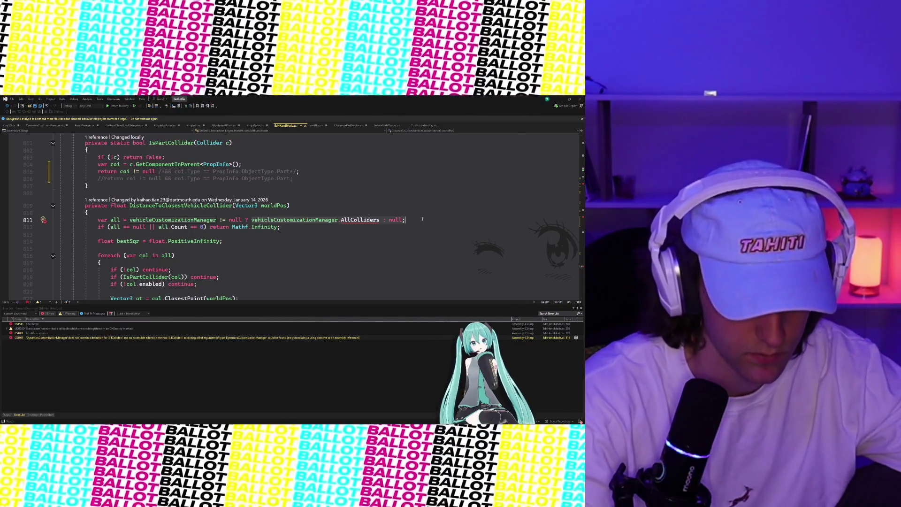
{"action": "key", "text": "ctrl+k"}
{"action": "key", "text": "ctrl+c"}
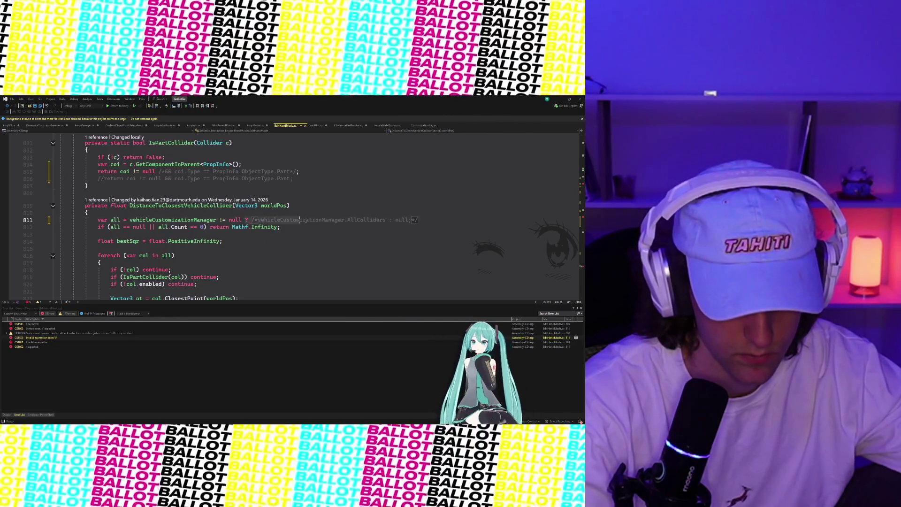
Wrap the ternary tail on line 811 in a block comment.
{"action": "left_click", "coordinate": [428, 224]}
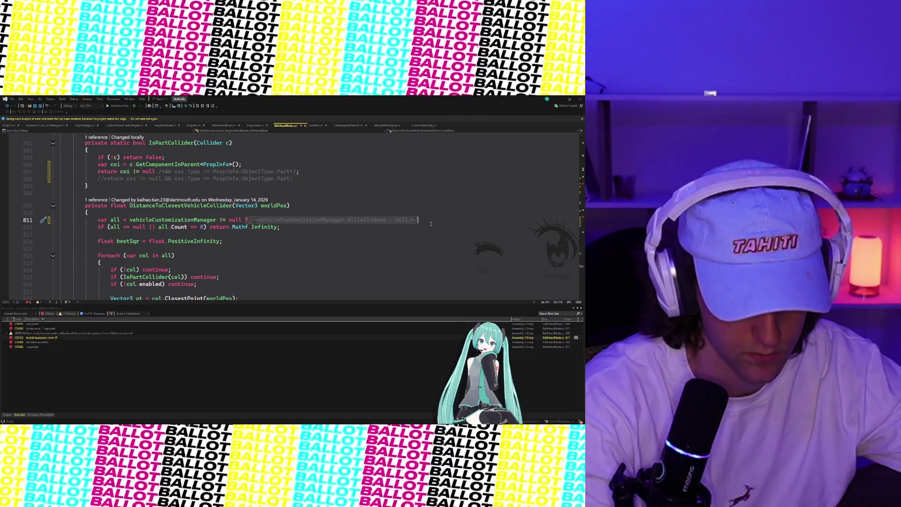
{"action": "left_click", "coordinate": [431, 219]}
{"action": "key", "text": "ctrl+shift+Left"}
{"action": "key", "text": "ctrl+shift+Left"}
{"action": "key", "text": "ctrl+shift+Left"}
{"action": "key", "text": "ctrl+k"}
{"action": "key", "text": "ctrl+c"}
{"action": "left_click", "coordinate": [431, 222]}
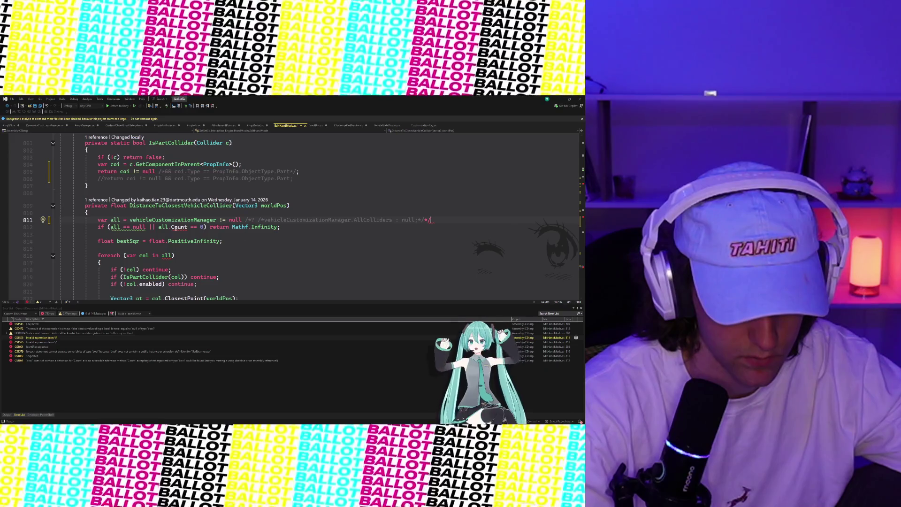
Comment out the collider search on lines 811–825.
{"action": "mouse_move", "coordinate": [97, 220]}
{"action": "left_mouse_down"}
{"action": "mouse_move", "coordinate": [150, 235]}
{"action": "mouse_move", "coordinate": [152, 268]}
{"action": "mouse_move", "coordinate": [150, 254]}
{"action": "left_mouse_up"}
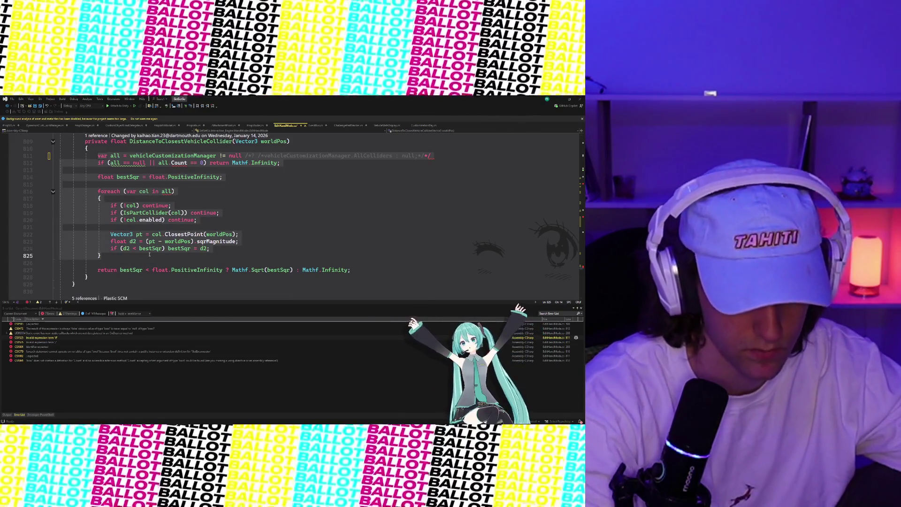
{"action": "key", "text": "ctrl+k"}
{"action": "key", "text": "ctrl+c"}
{"action": "left_click", "coordinate": [150, 254]}
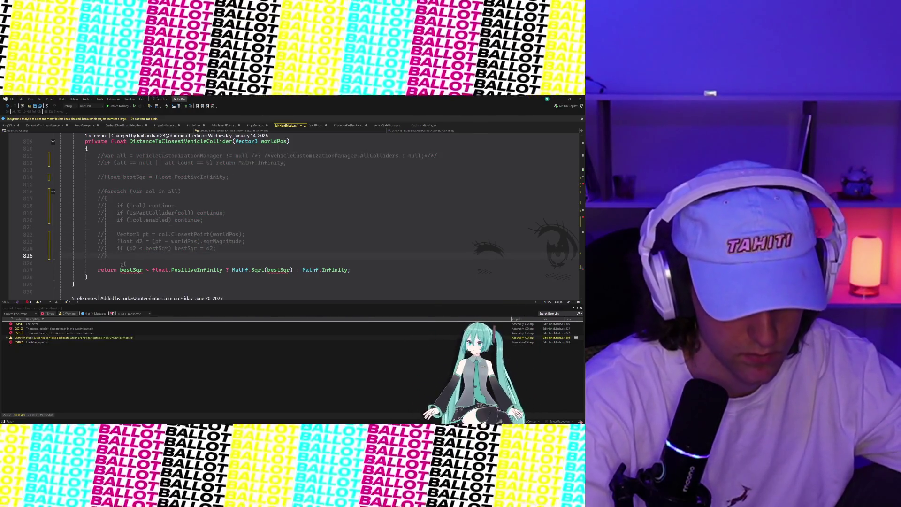
Comment out the old final return and add 'return Mathf.Infinity;' above it.
{"action": "left_click_drag", "start_coordinate": [94, 269], "coordinate": [303, 275]}
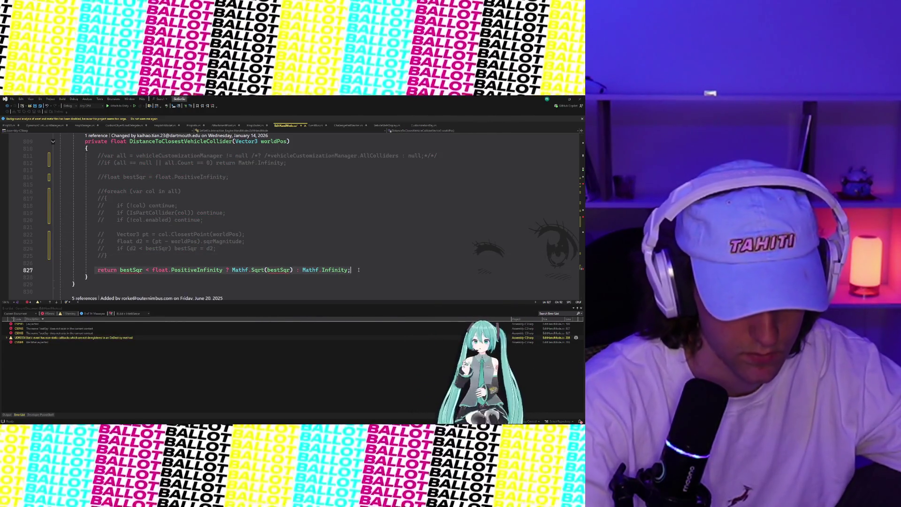
{"action": "key", "text": "ctrl+k"}
{"action": "key", "text": "ctrl+c"}
{"action": "left_click", "coordinate": [113, 259]}
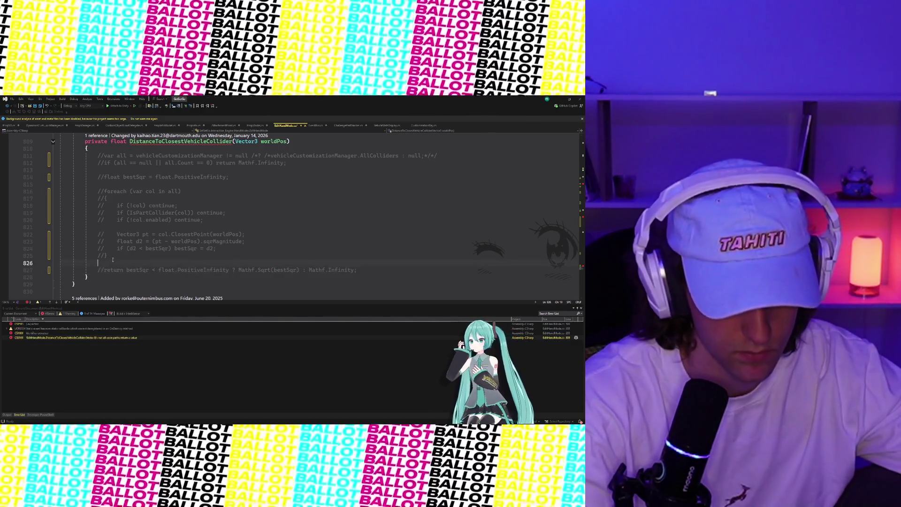
{"action": "type", "text": "return"}
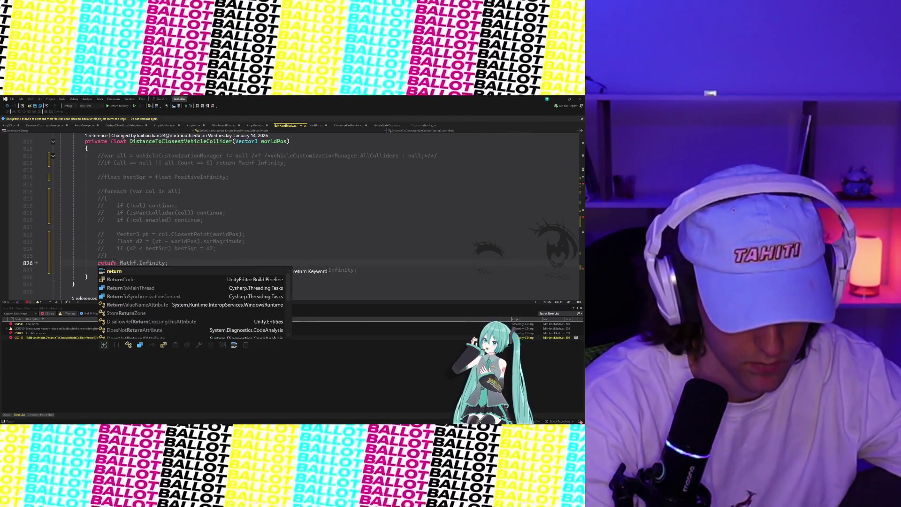
{"action": "type", "text": " Mathf.Infinity;"}
{"action": "left_click", "coordinate": [129, 257]}
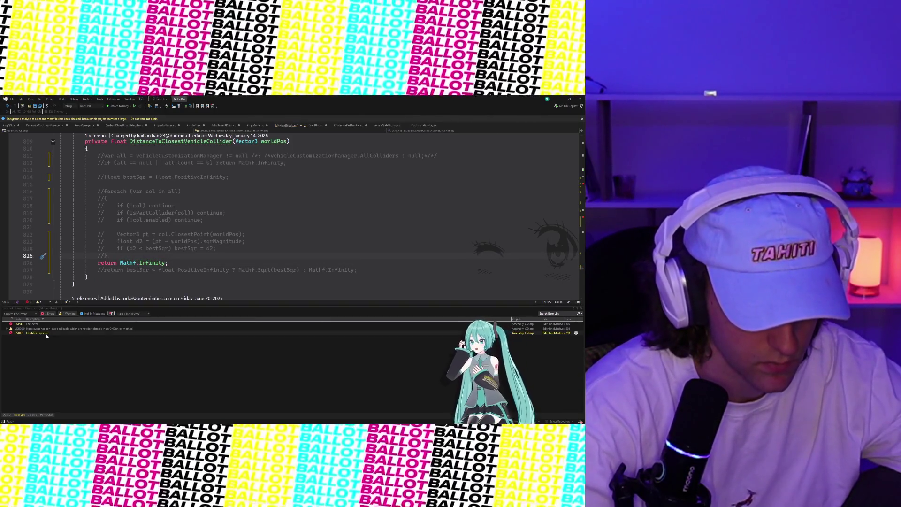
{"action": "double_click", "coordinate": [46, 334]}
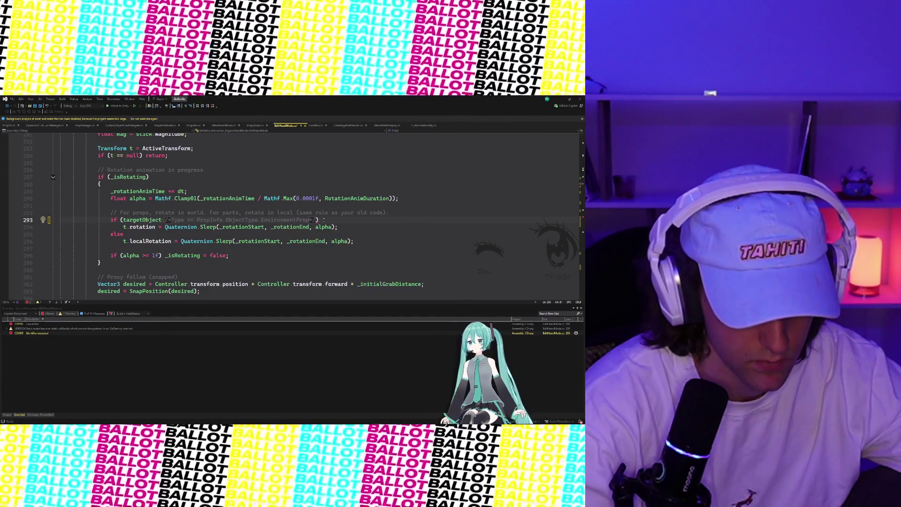
Comment out the targetObject rotation lines 293–296 down to the closing brace.
{"action": "left_click_drag", "start_coordinate": [109, 220], "coordinate": [182, 255]}
{"action": "mouse_move", "coordinate": [245, 255]}
{"action": "left_mouse_down"}
{"action": "mouse_move", "coordinate": [248, 262]}
{"action": "mouse_move", "coordinate": [383, 241]}
{"action": "left_mouse_up"}
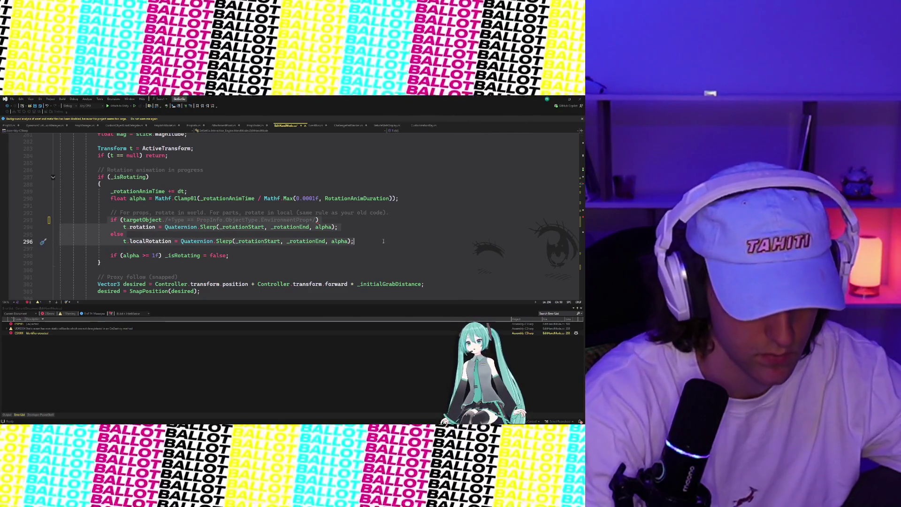
{"action": "key", "text": "ctrl+k"}
{"action": "key", "text": "ctrl+c"}
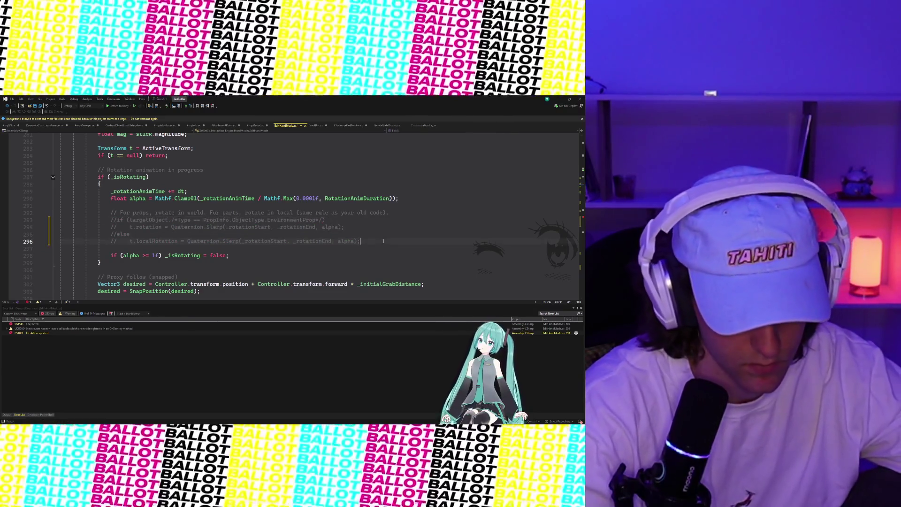
Add the missing closing brace after line 500 in HandleThumbstickClicked.
{"action": "double_click", "coordinate": [28, 323]}
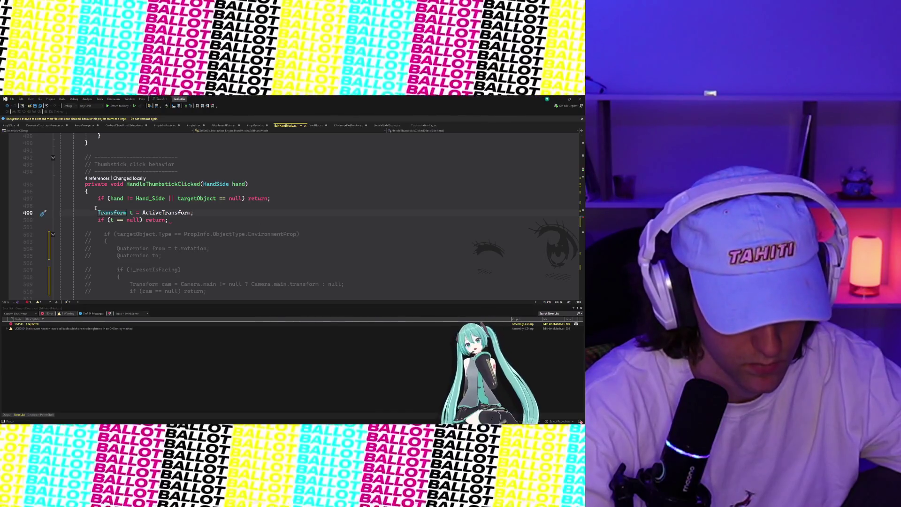
{"action": "left_click_drag", "start_coordinate": [97, 212], "coordinate": [170, 219]}
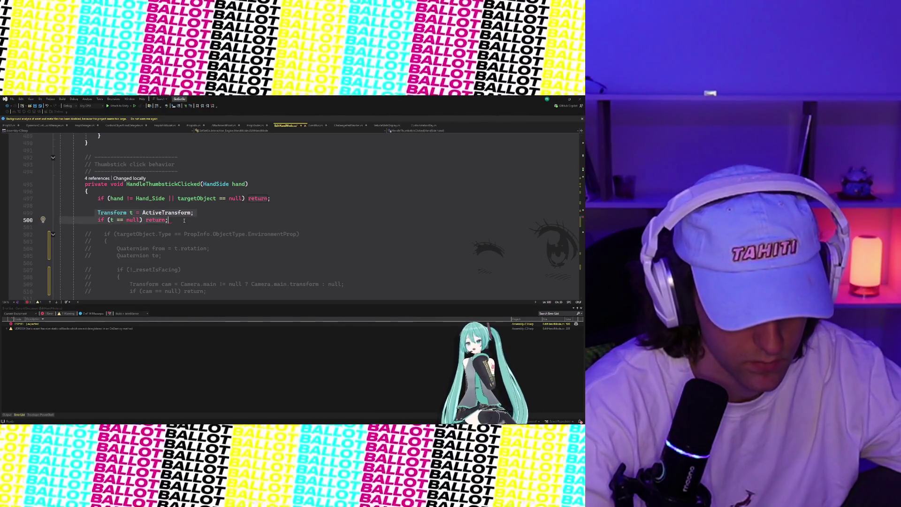
{"action": "key", "text": "ctrl+k"}
{"action": "key", "text": "ctrl+c"}
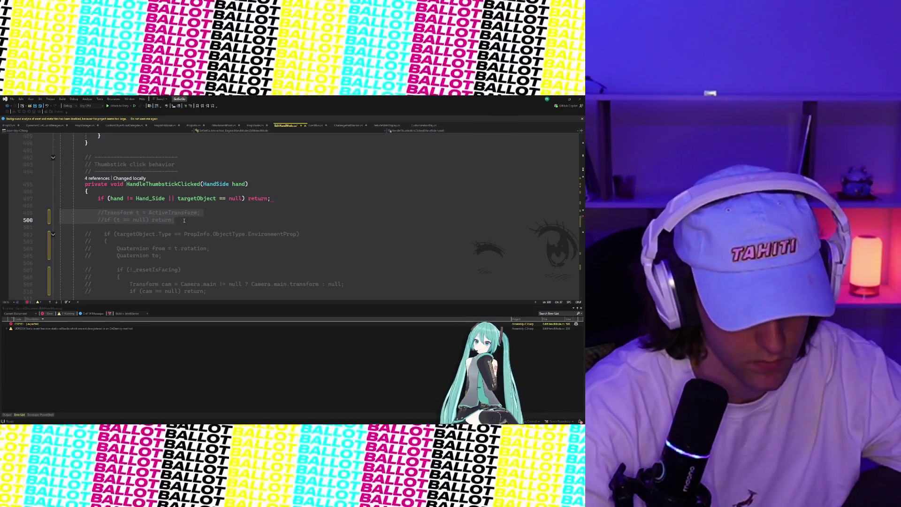
{"action": "left_click", "coordinate": [183, 220]}
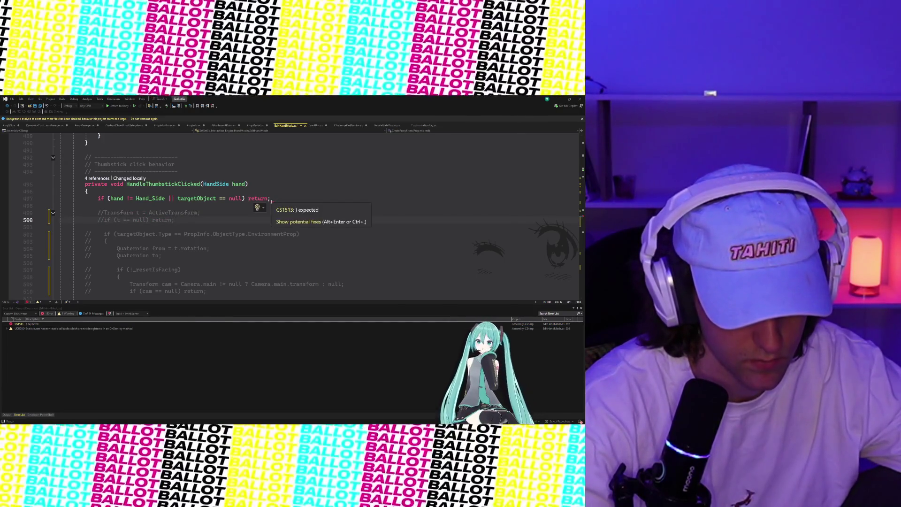
{"action": "key", "text": "ctrl+z"}
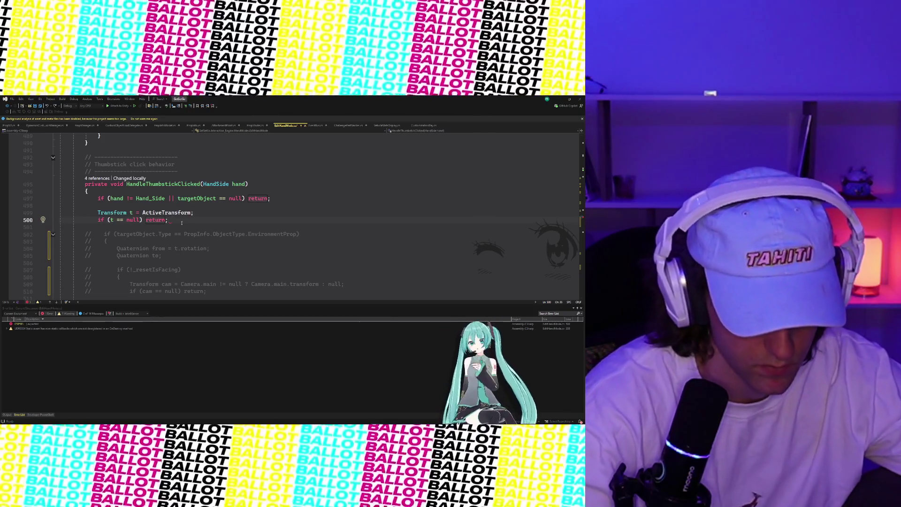
{"action": "key", "text": "Return"}
{"action": "type", "text": "}"}
{"action": "scroll", "coordinate": [181, 223], "scroll_direction": "down", "scroll_amount": 12}
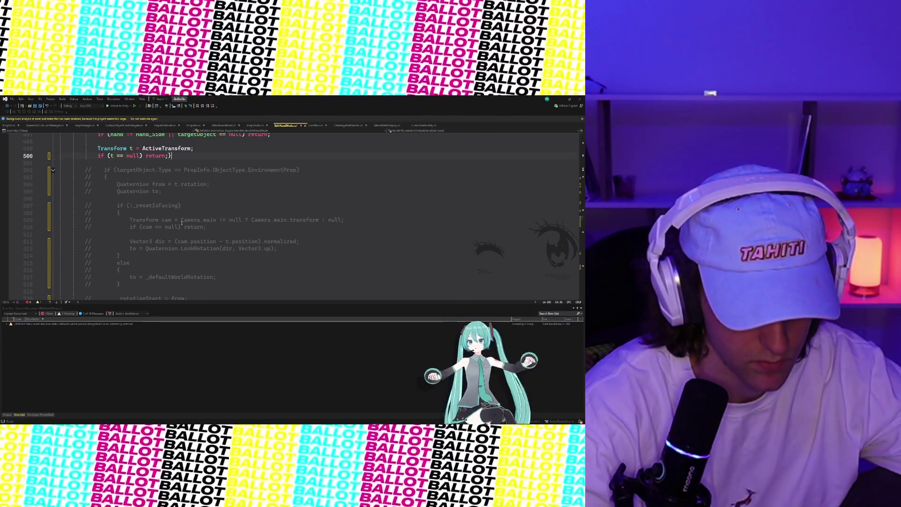
{"action": "scroll", "coordinate": [182, 223], "scroll_direction": "up", "scroll_amount": 10}
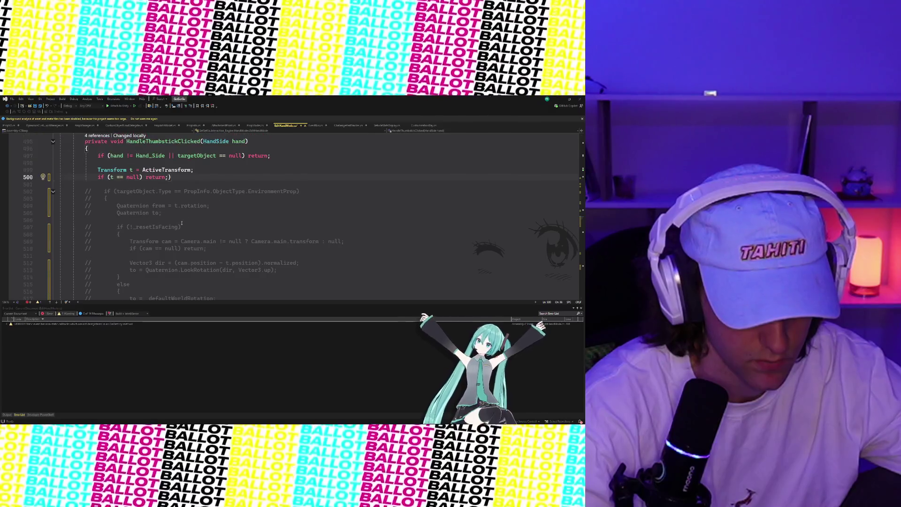
{"action": "scroll", "coordinate": [181, 222], "scroll_direction": "down", "scroll_amount": 18}
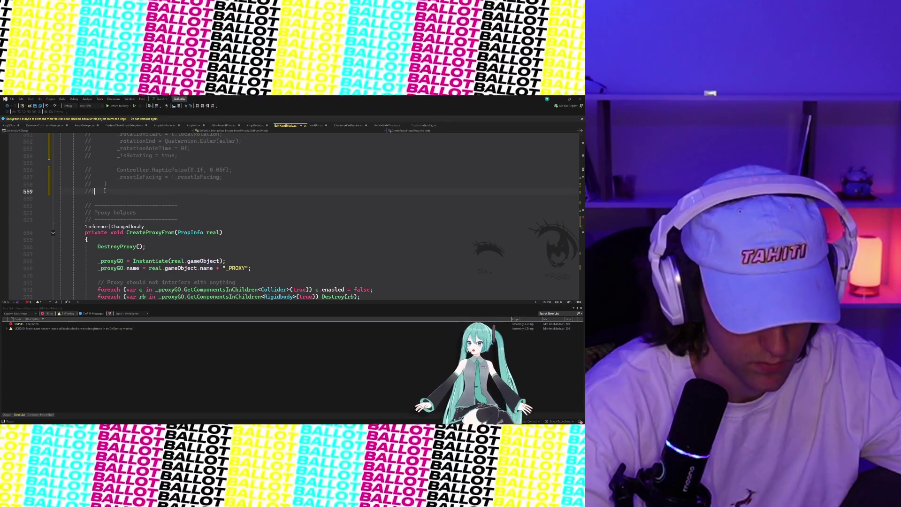
{"action": "key", "text": "Return"}
{"action": "scroll", "coordinate": [89, 187], "scroll_direction": "up", "scroll_amount": 8}
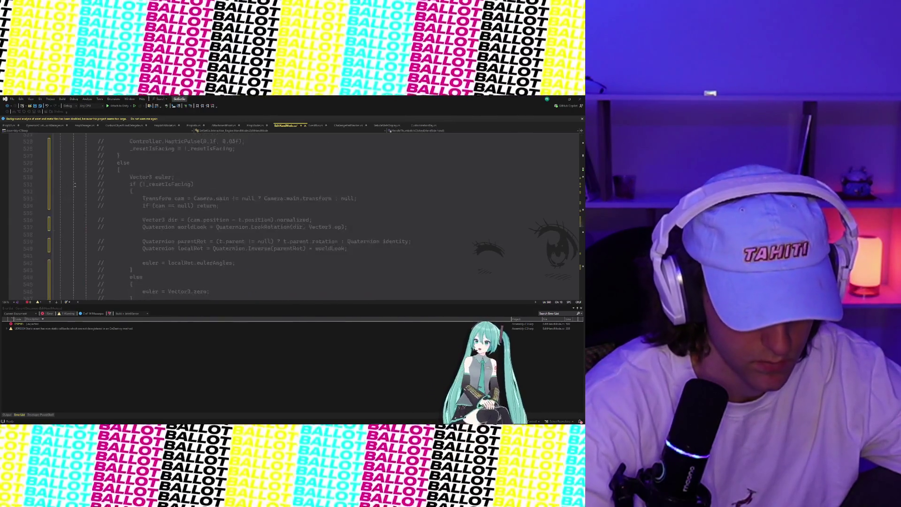
{"action": "scroll", "coordinate": [74, 184], "scroll_direction": "up", "scroll_amount": 12}
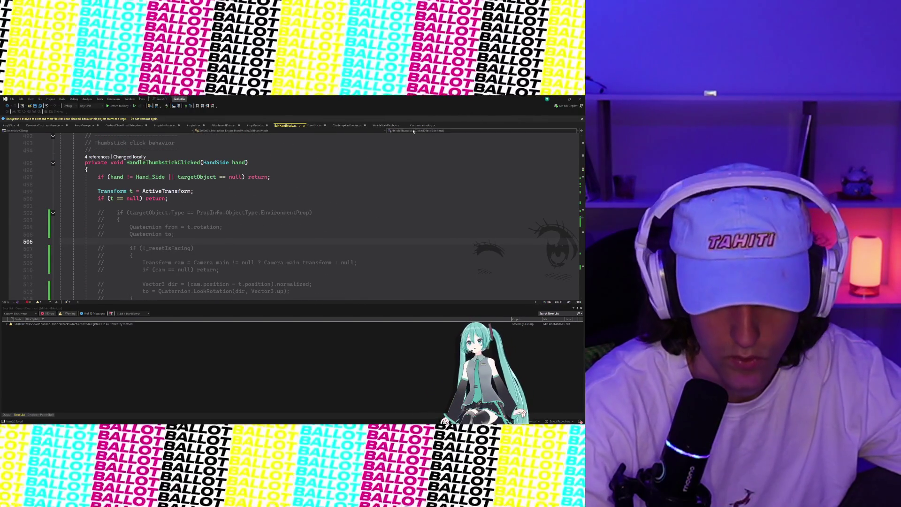
Recompile in Unity and open the first VehicleStatsDisplay compile error.
{"action": "left_click", "coordinate": [559, 98]}
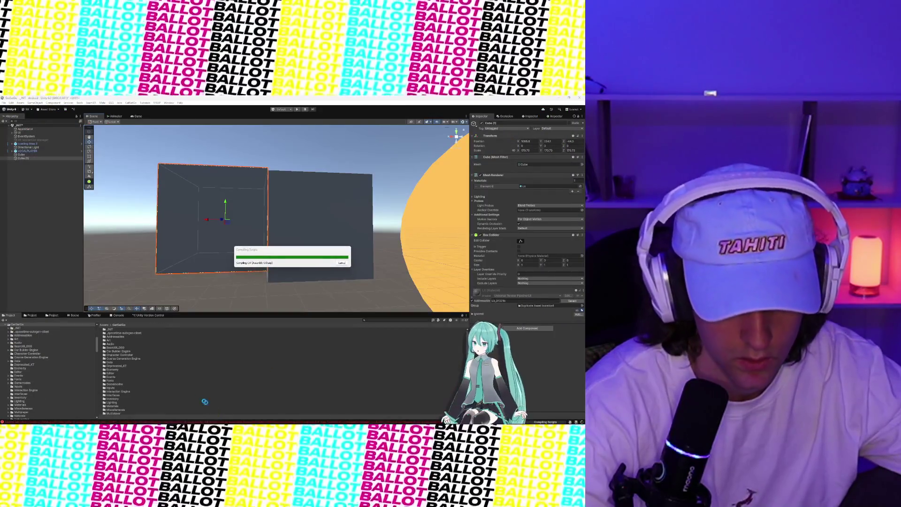
{"action": "left_click", "coordinate": [114, 316]}
{"action": "scroll", "coordinate": [103, 328], "scroll_direction": "up", "scroll_amount": 10}
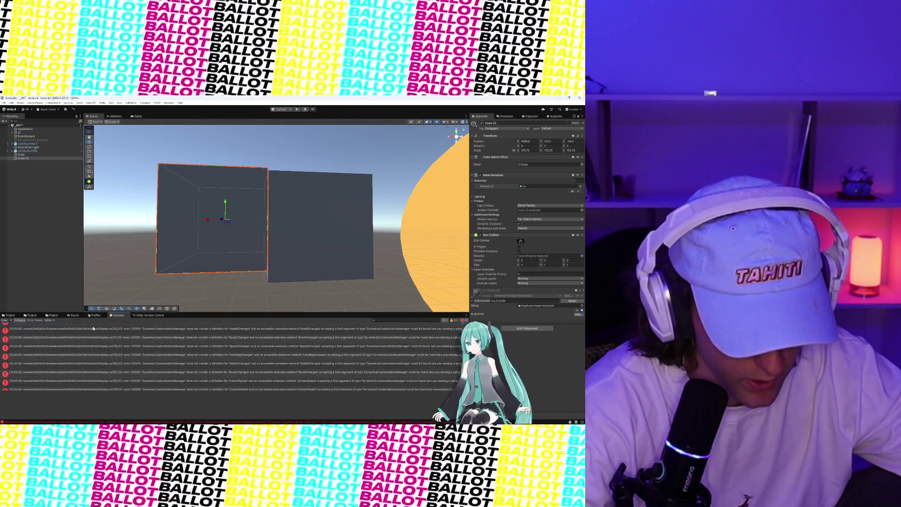
{"action": "left_click", "coordinate": [92, 329]}
{"action": "double_click", "coordinate": [93, 328]}
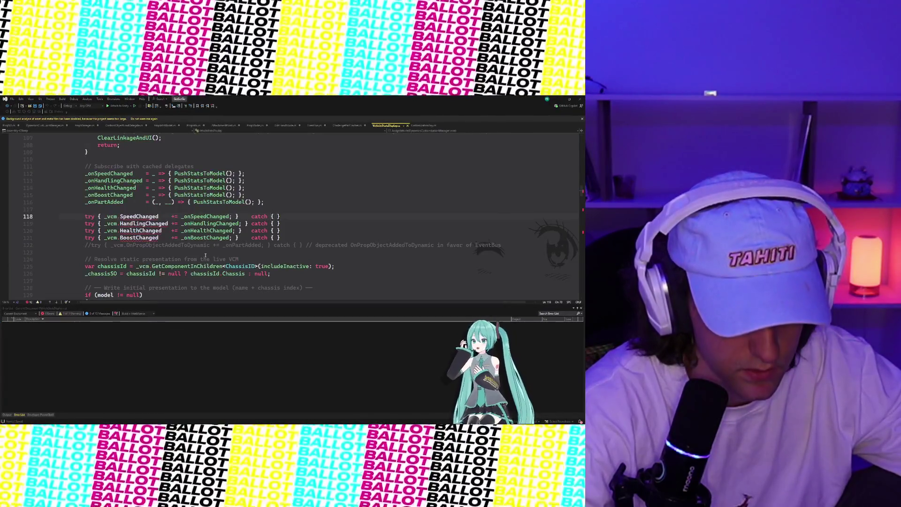
Comment out the event subscriptions (lines 118–121) and unsubscriptions (lines 158–161).
{"action": "left_click_drag", "start_coordinate": [82, 217], "coordinate": [284, 239]}
{"action": "key", "text": "ctrl+k"}
{"action": "key", "text": "ctrl+c"}
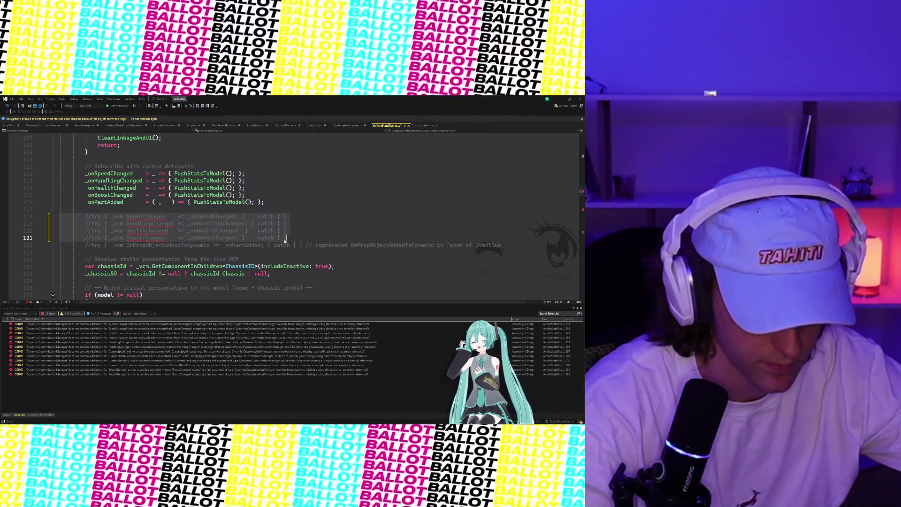
{"action": "double_click", "coordinate": [37, 325]}
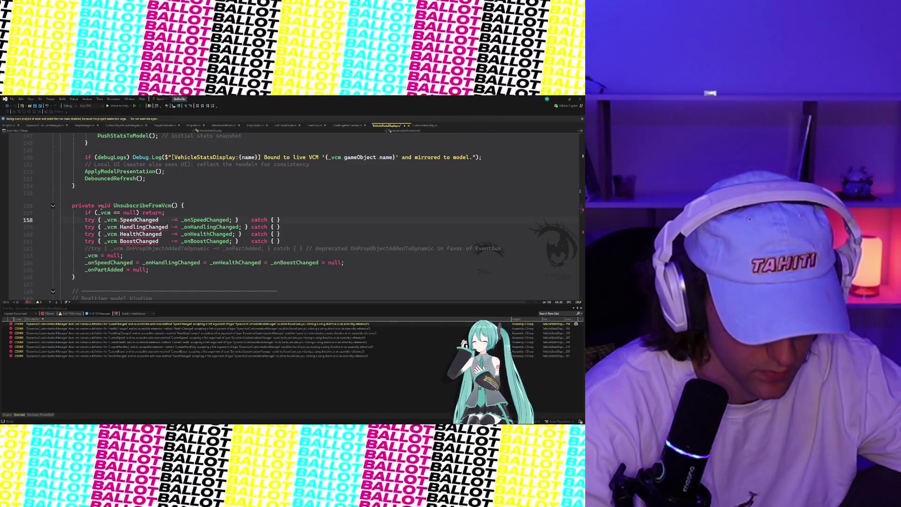
{"action": "left_click_drag", "start_coordinate": [85, 219], "coordinate": [288, 242]}
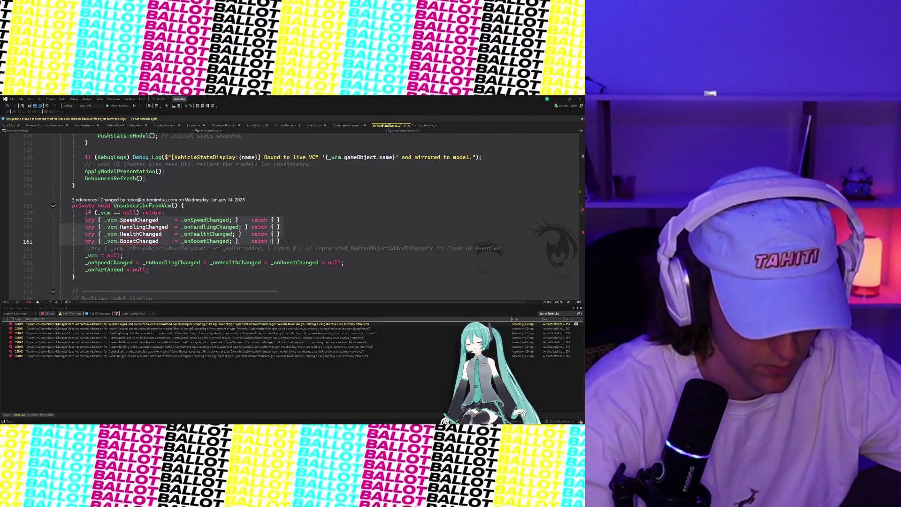
{"action": "key", "text": "ctrl+k"}
{"action": "key", "text": "ctrl+c"}
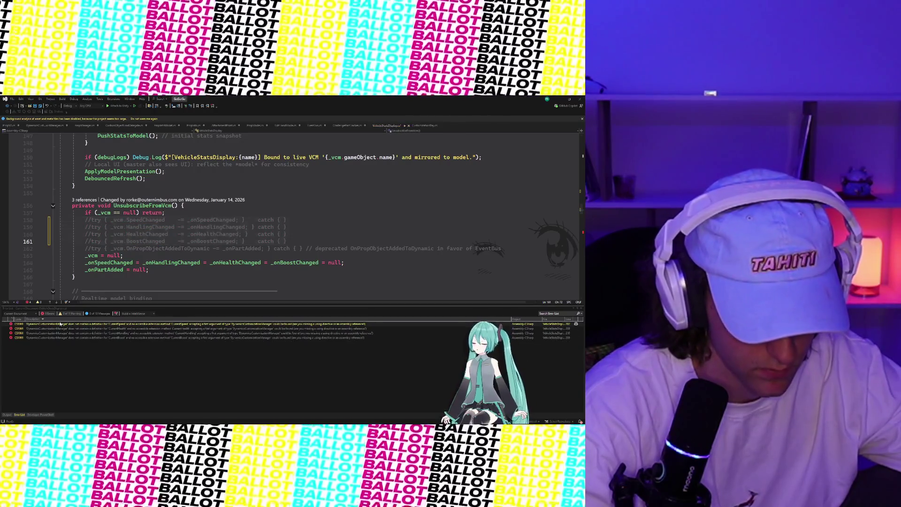
Comment out the model stat assignments on lines 207–210, then return to Unity.
{"action": "double_click", "coordinate": [60, 323]}
{"action": "left_click_drag", "start_coordinate": [85, 219], "coordinate": [224, 244]}
{"action": "key", "text": "ctrl+k"}
{"action": "key", "text": "ctrl+c"}
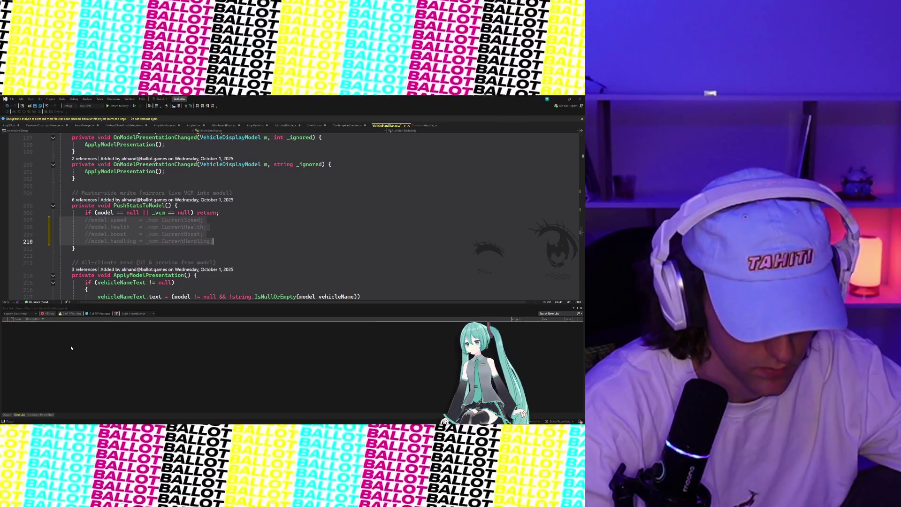
{"action": "left_click", "coordinate": [73, 337]}
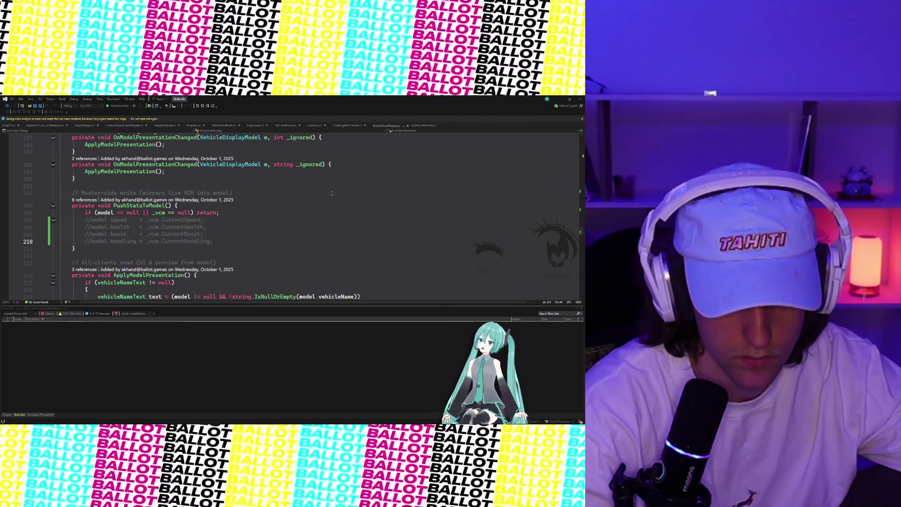
{"action": "left_click", "coordinate": [332, 193]}
{"action": "left_click", "coordinate": [561, 100]}
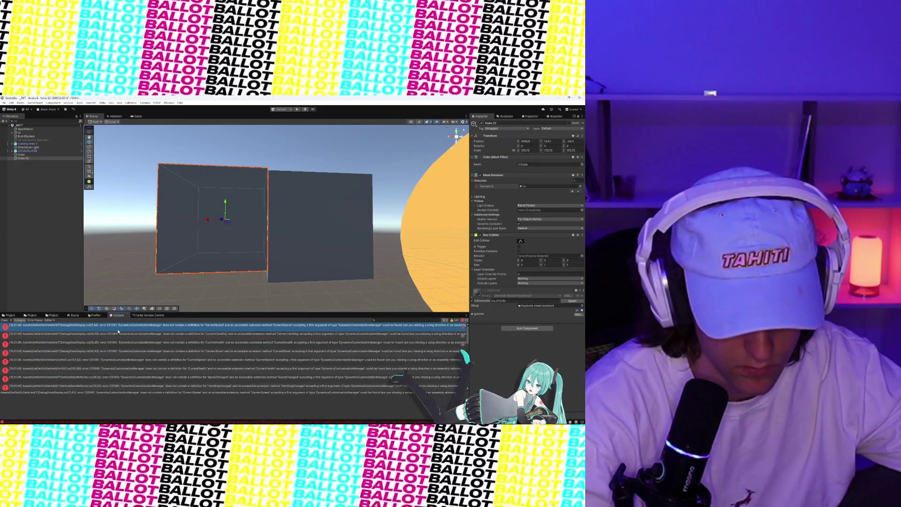
Comment out lines 27–30 setting the speed, handling, health and boost labels, then return to Unity.
{"action": "double_click", "coordinate": [118, 331]}
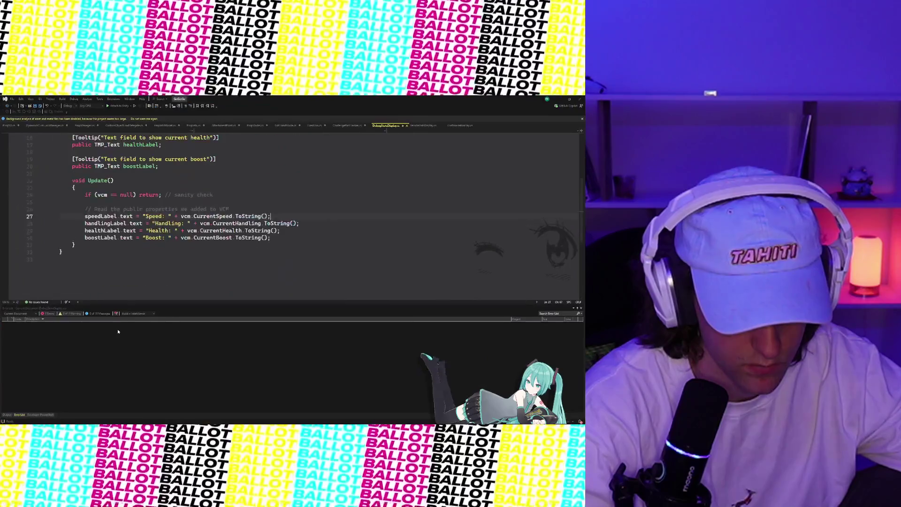
{"action": "mouse_move", "coordinate": [84, 225]}
{"action": "left_mouse_down"}
{"action": "mouse_move", "coordinate": [211, 243]}
{"action": "mouse_move", "coordinate": [296, 243]}
{"action": "left_mouse_up"}
{"action": "key", "text": "ctrl+k"}
{"action": "key", "text": "ctrl+c"}
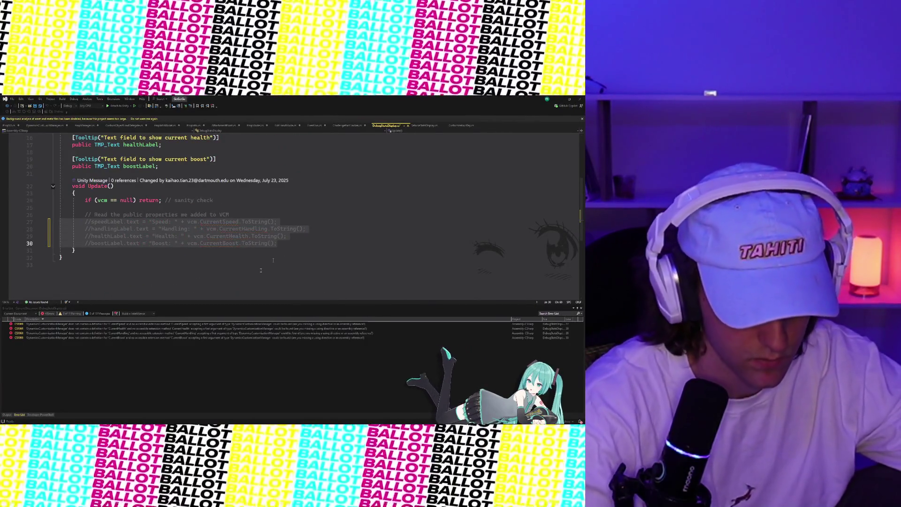
{"action": "left_click", "coordinate": [191, 243]}
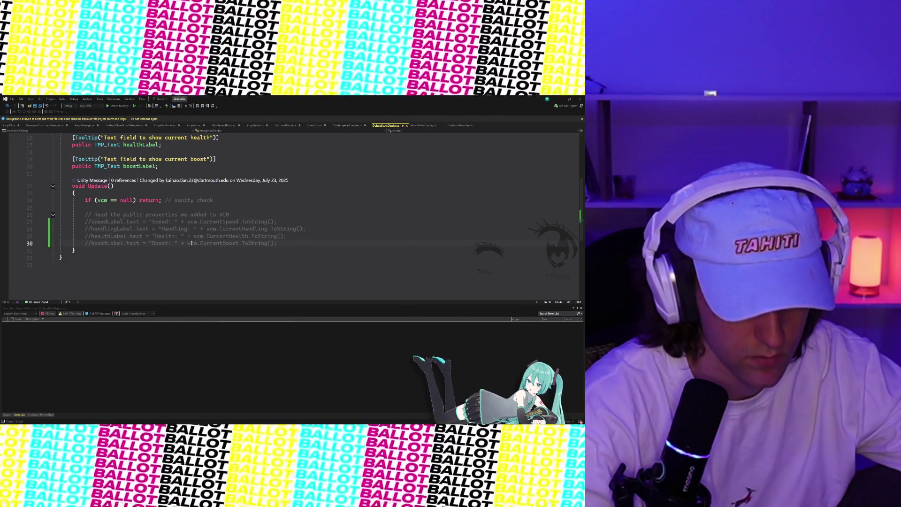
{"action": "left_click", "coordinate": [560, 99]}
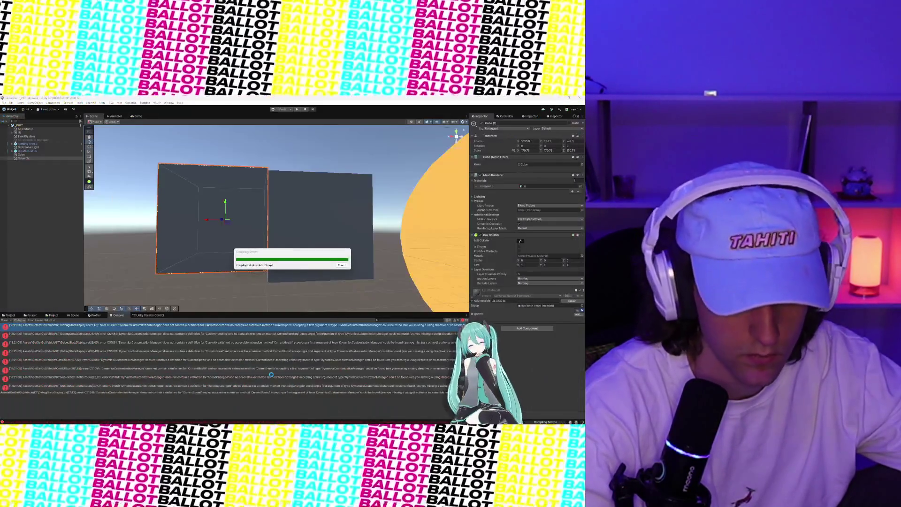
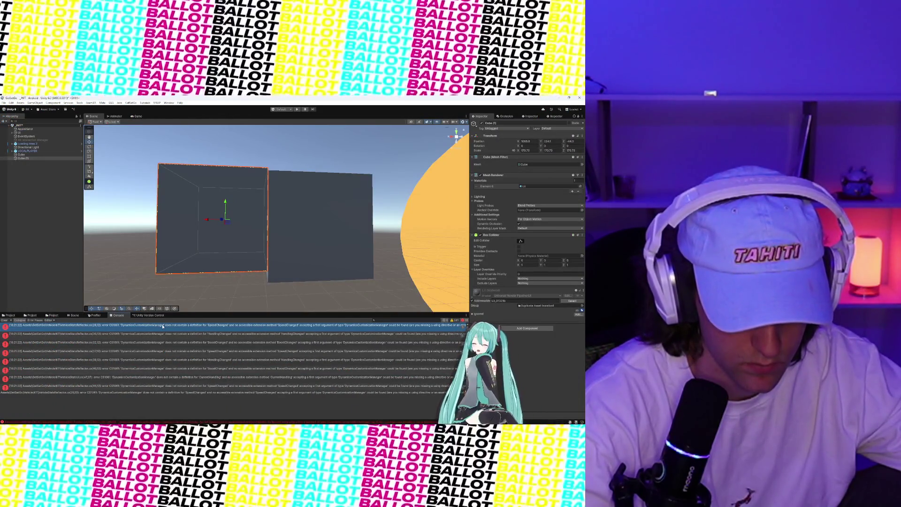
From the first console error, comment out VehicleStatsReflector's OnEnable and OnDisable subscription lines.
{"action": "double_click", "coordinate": [163, 326]}
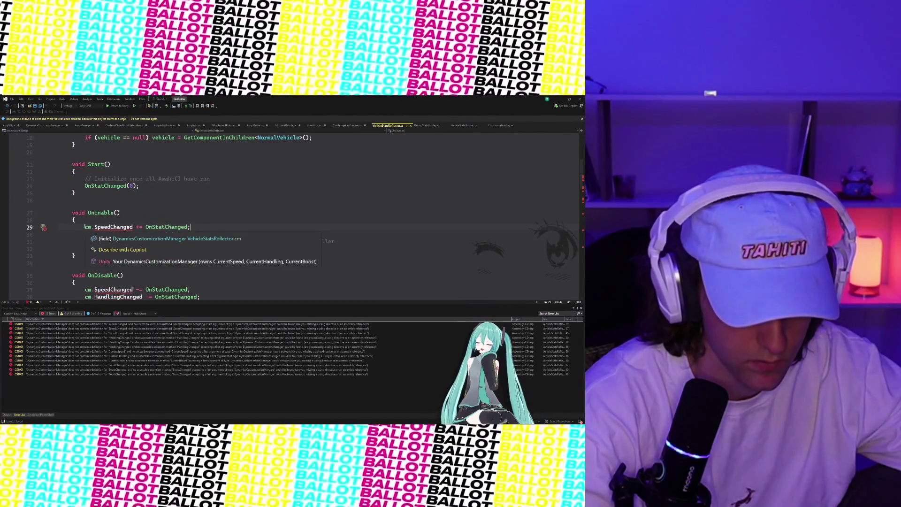
{"action": "left_click_drag", "start_coordinate": [85, 227], "coordinate": [276, 247]}
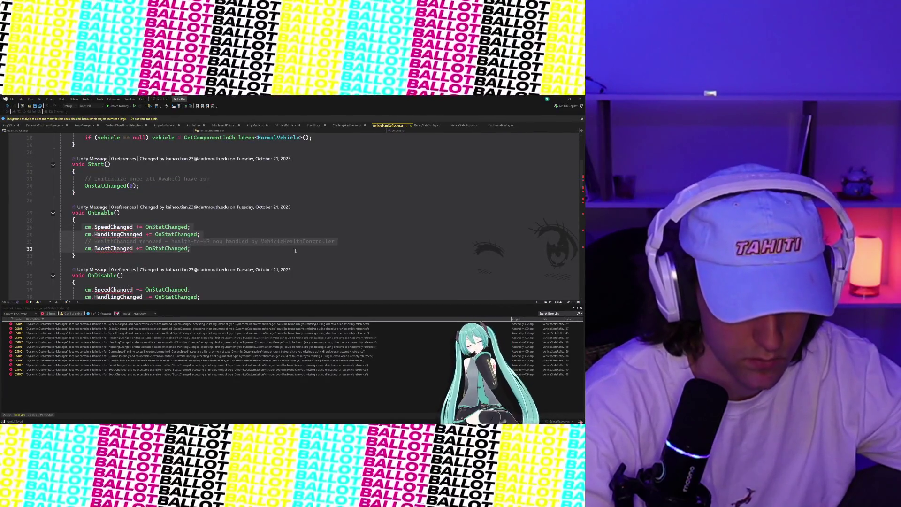
{"action": "key", "text": "ctrl+k"}
{"action": "key", "text": "ctrl+c"}
{"action": "scroll", "coordinate": [289, 249], "scroll_direction": "down", "scroll_amount": 3}
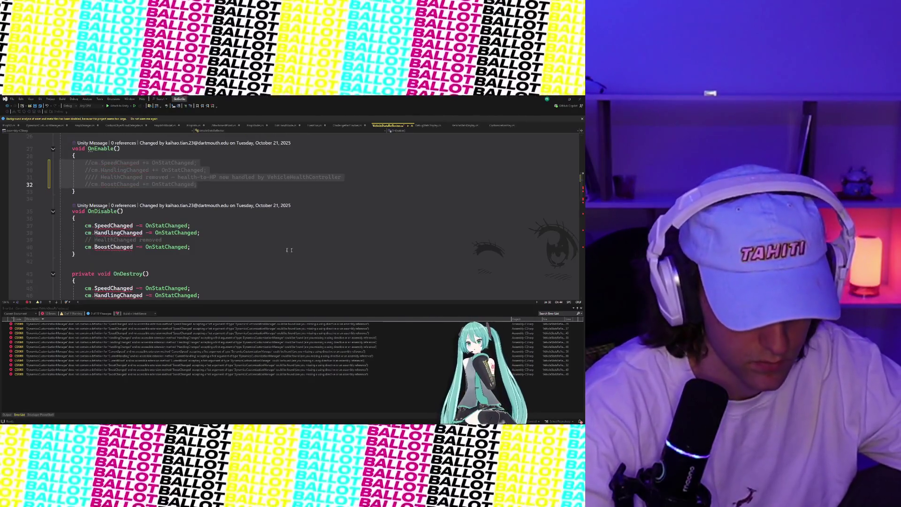
{"action": "mouse_move", "coordinate": [84, 225]}
{"action": "left_mouse_down"}
{"action": "mouse_move", "coordinate": [141, 248]}
{"action": "mouse_move", "coordinate": [195, 250]}
{"action": "left_mouse_up"}
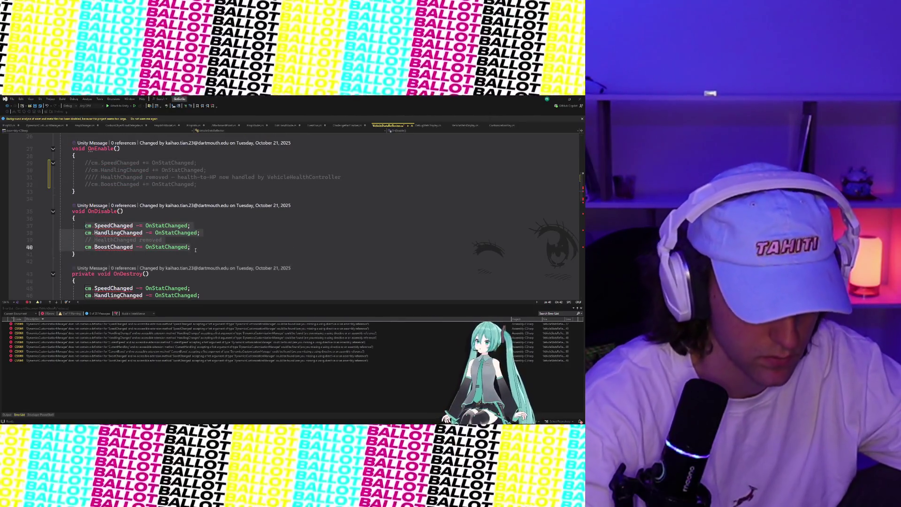
{"action": "key", "text": "ctrl+k"}
{"action": "key", "text": "ctrl+c"}
Comment out the unsubscribe lines in OnDestroy.
{"action": "scroll", "coordinate": [141, 237], "scroll_direction": "down", "scroll_amount": 3}
{"action": "left_click", "coordinate": [87, 224]}
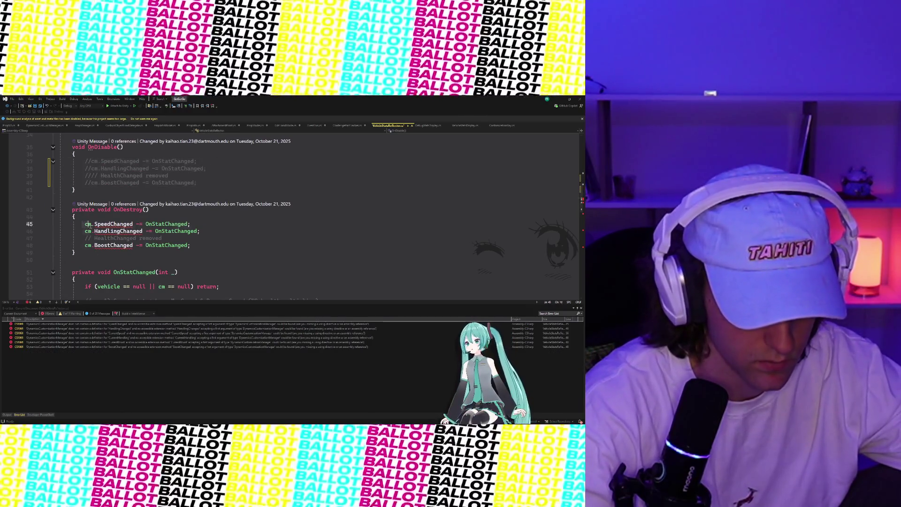
{"action": "left_click_drag", "start_coordinate": [88, 224], "coordinate": [194, 246]}
{"action": "key", "text": "ctrl+k"}
{"action": "key", "text": "ctrl+c"}
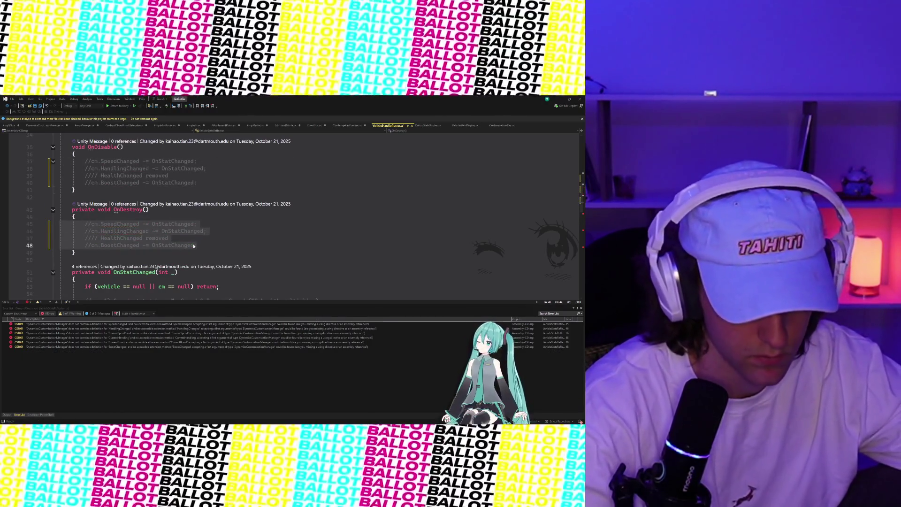
{"action": "scroll", "coordinate": [193, 246], "scroll_direction": "down", "scroll_amount": 3}
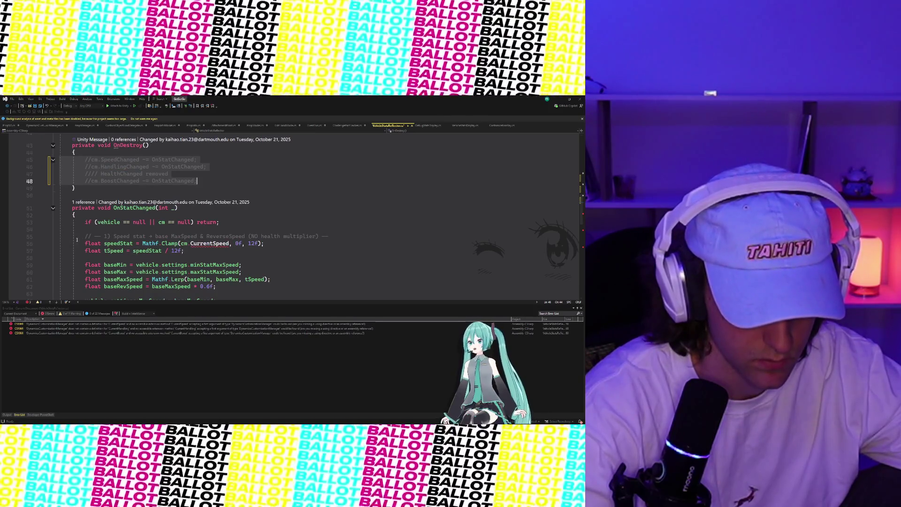
Replace the cm.CurrentSpeed argument in the Mathf.Clamp call on line 56 with a placeholder.
{"action": "left_click", "coordinate": [78, 242]}
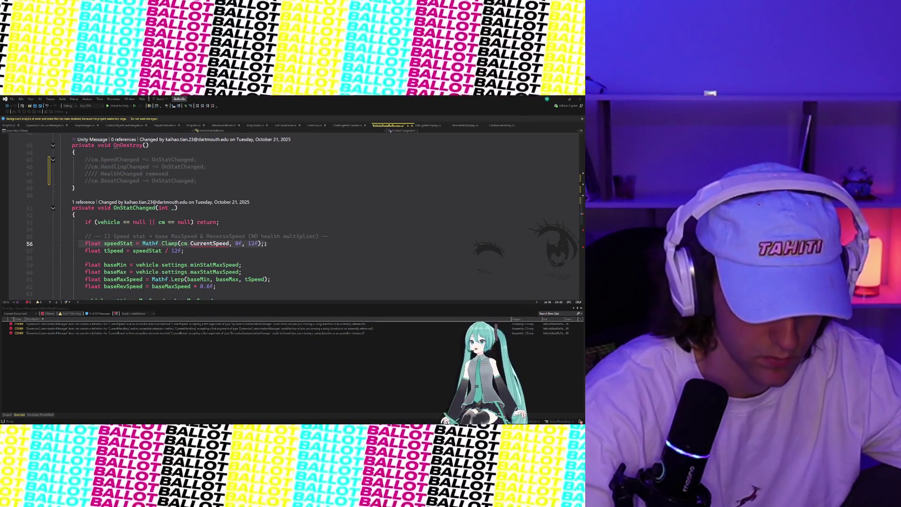
{"action": "left_click", "coordinate": [230, 243]}
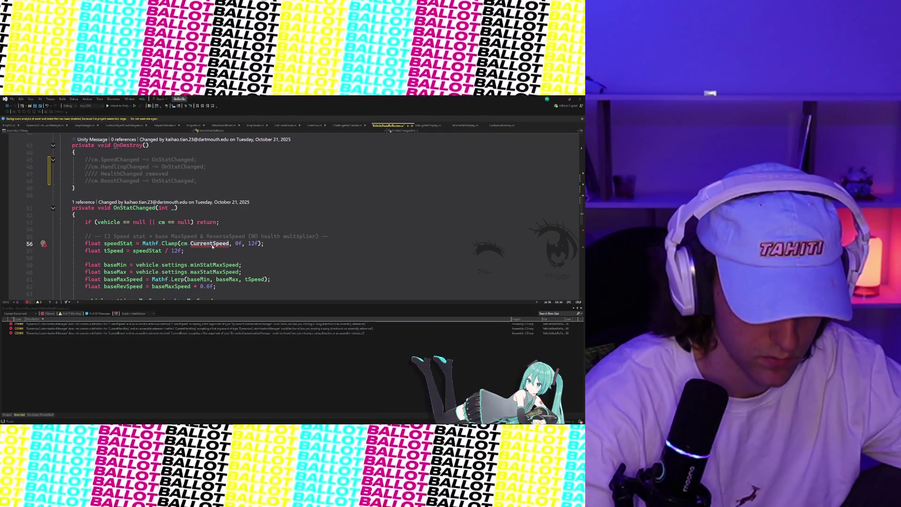
{"action": "left_click", "coordinate": [191, 243]}
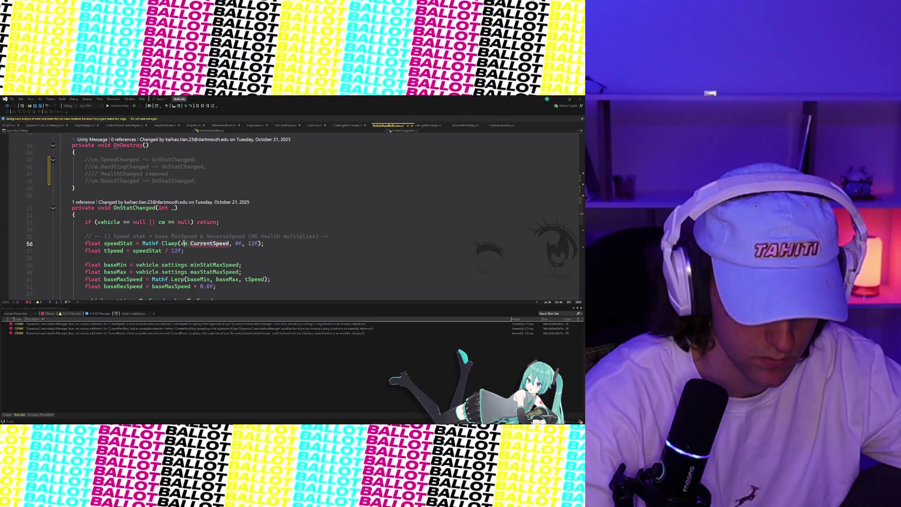
{"action": "left_click_drag", "start_coordinate": [181, 243], "coordinate": [229, 243]}
{"action": "type", "text": "of"}
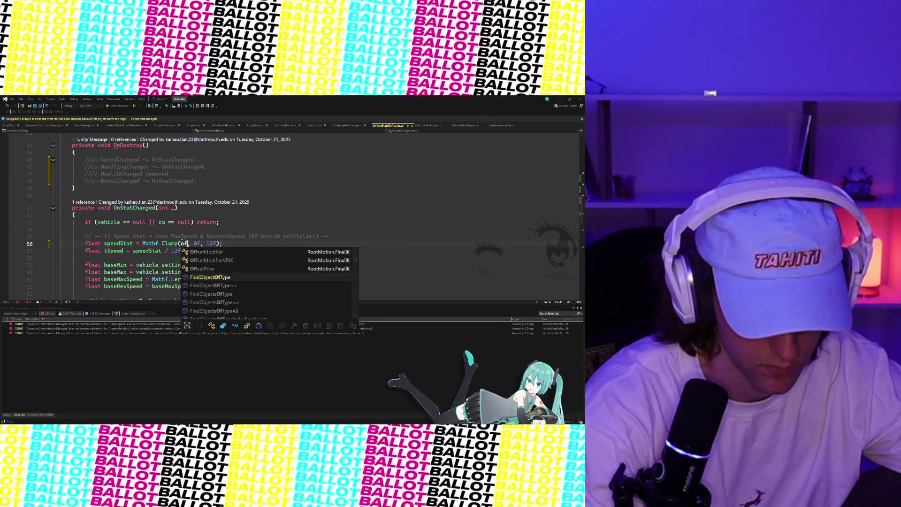
{"action": "key", "text": "BackSpace"}
{"action": "key", "text": "BackSpace"}
{"action": "type", "text": "0f"}
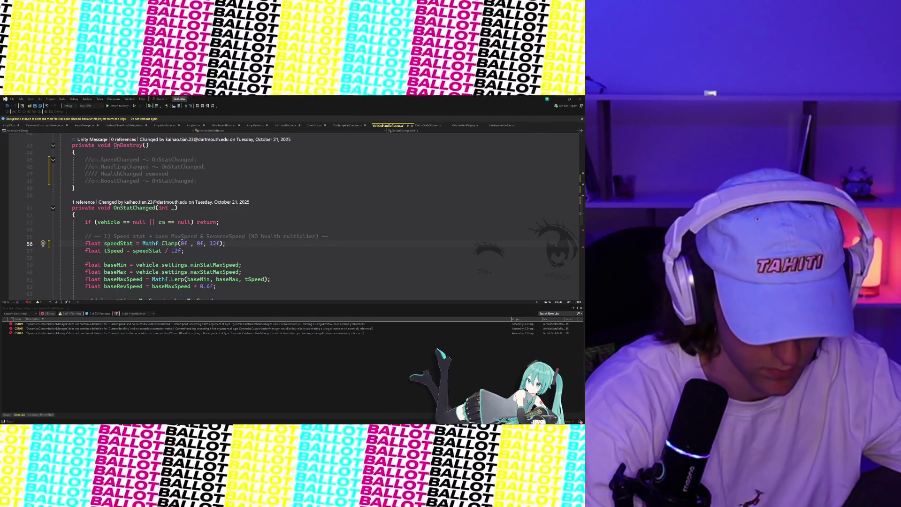
{"action": "type", "text": "placeholder"}
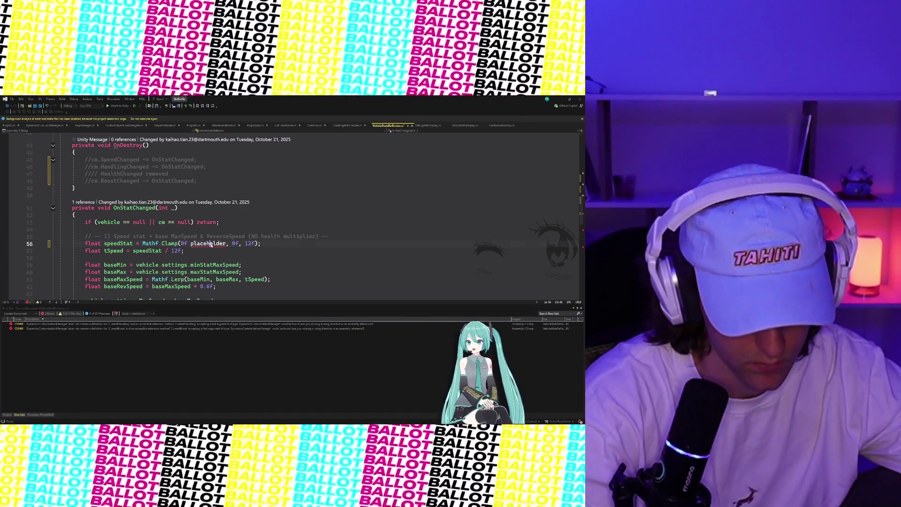
{"action": "key", "text": "Right"}
{"action": "key", "text": "Right"}
{"action": "key", "text": "Right"}
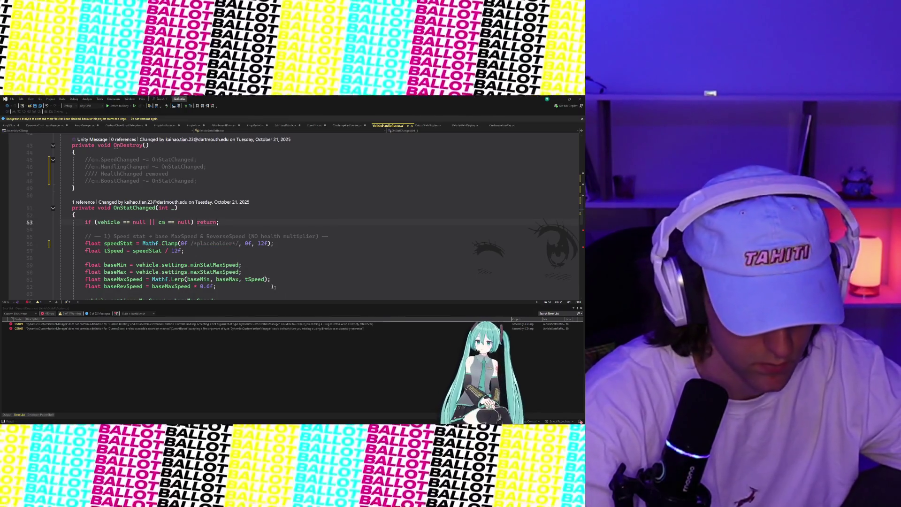
Replace CurrentHandling on line 68 and CurrentBoost on line 80 with 0f, then return to Unity.
{"action": "scroll", "coordinate": [326, 240], "scroll_direction": "down", "scroll_amount": 3}
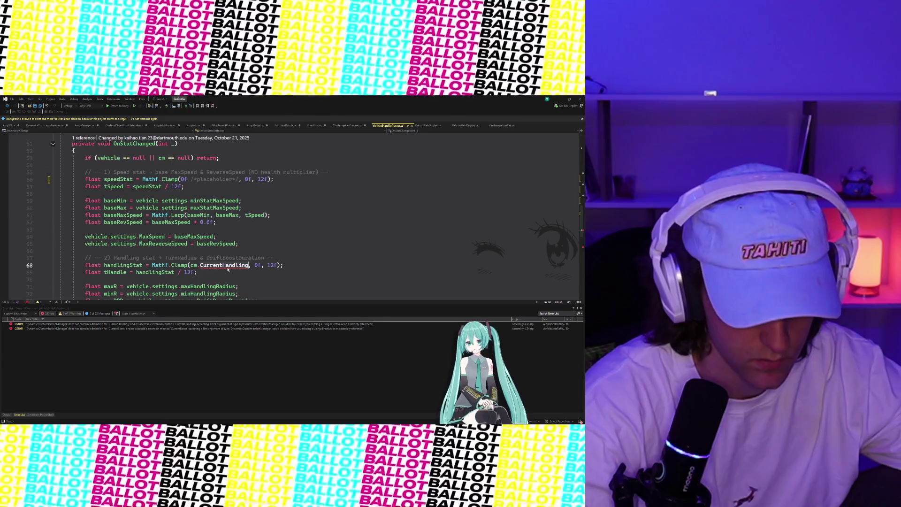
{"action": "key", "text": "BackSpace"}
{"action": "key", "text": "BackSpace"}
{"action": "key", "text": "BackSpace"}
{"action": "type", "text": "0"}
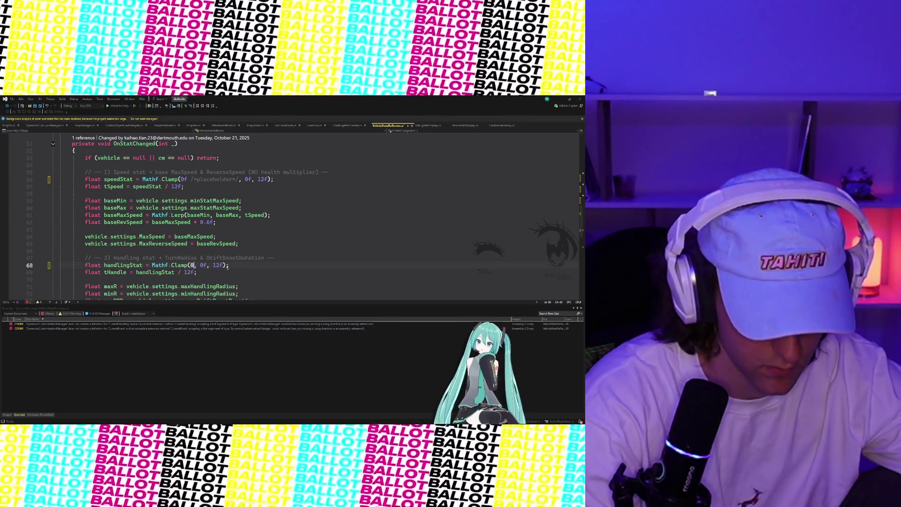
{"action": "type", "text": "f /*placeholder*/"}
{"action": "scroll", "coordinate": [228, 266], "scroll_direction": "down", "scroll_amount": 6}
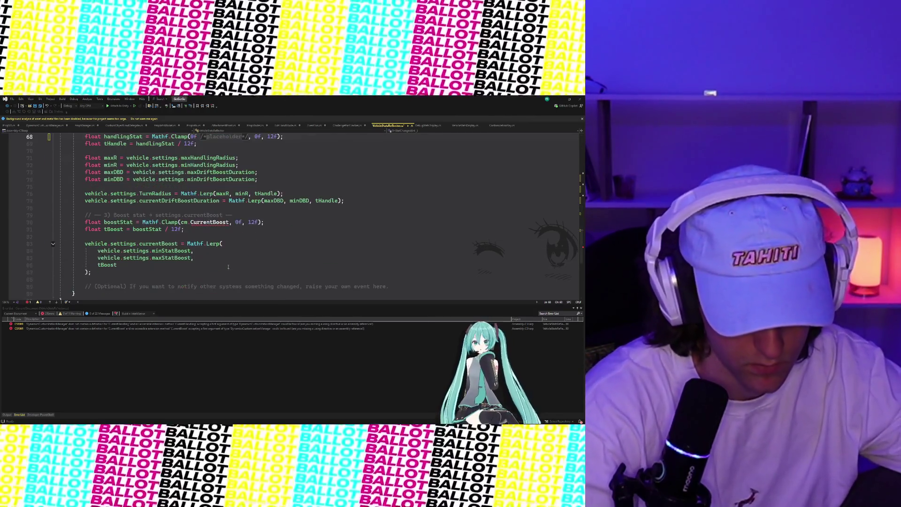
{"action": "double_click", "coordinate": [215, 222]}
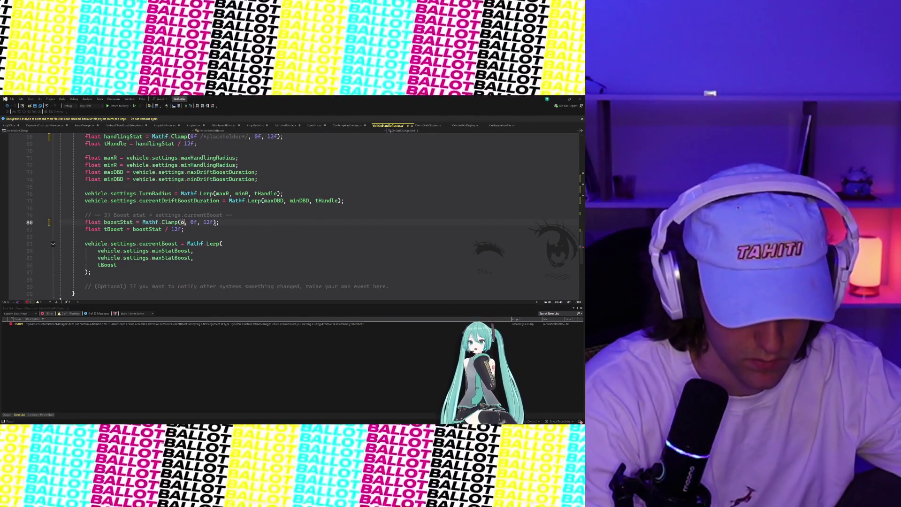
{"action": "key", "text": "ctrl+space"}
{"action": "type", "text": "0f"}
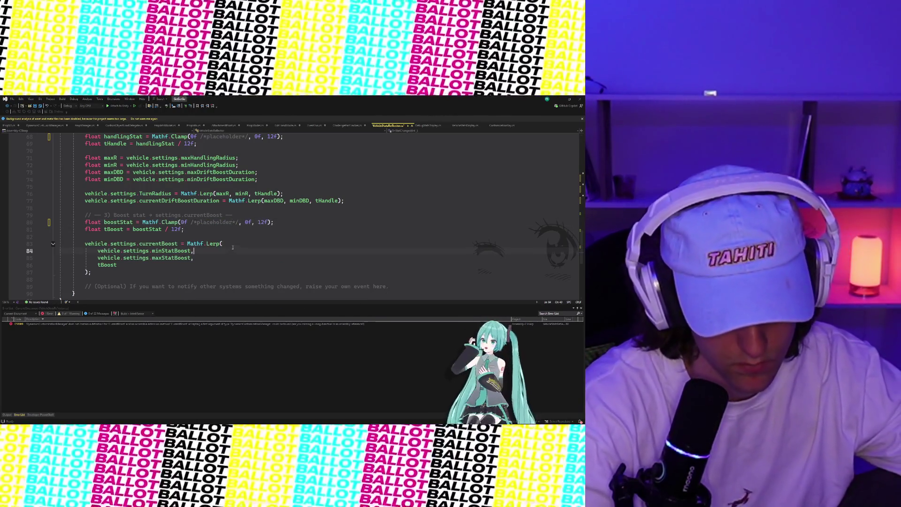
{"action": "left_click", "coordinate": [232, 250]}
{"action": "scroll", "coordinate": [232, 245], "scroll_direction": "down", "scroll_amount": 1}
{"action": "scroll", "coordinate": [232, 244], "scroll_direction": "down", "scroll_amount": 3}
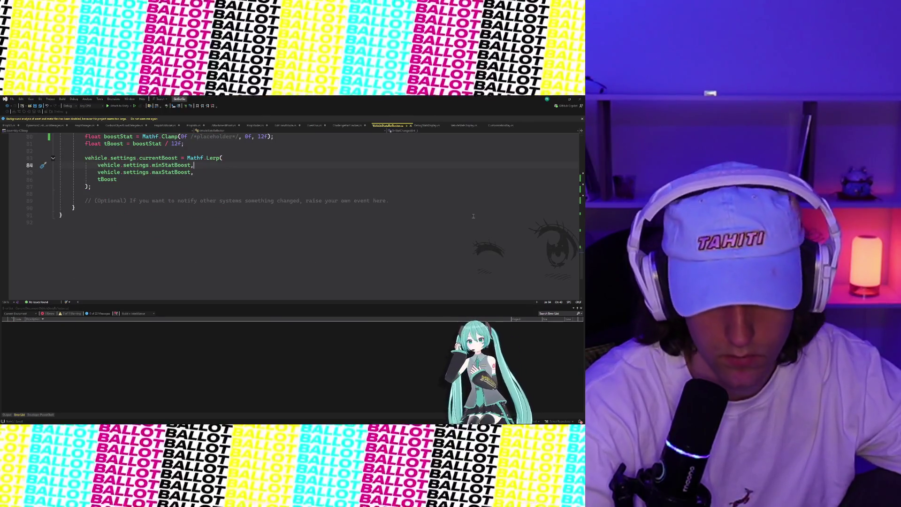
{"action": "key", "text": "alt+Tab"}
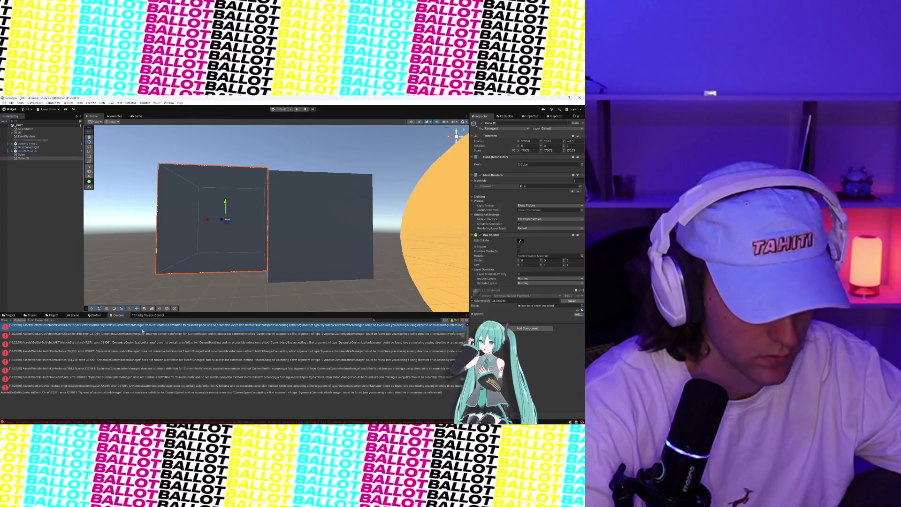
Accept the 0 placeholder for CurrentSpeed in the CarHUD script and recompile in Unity.
{"action": "double_click", "coordinate": [150, 325]}
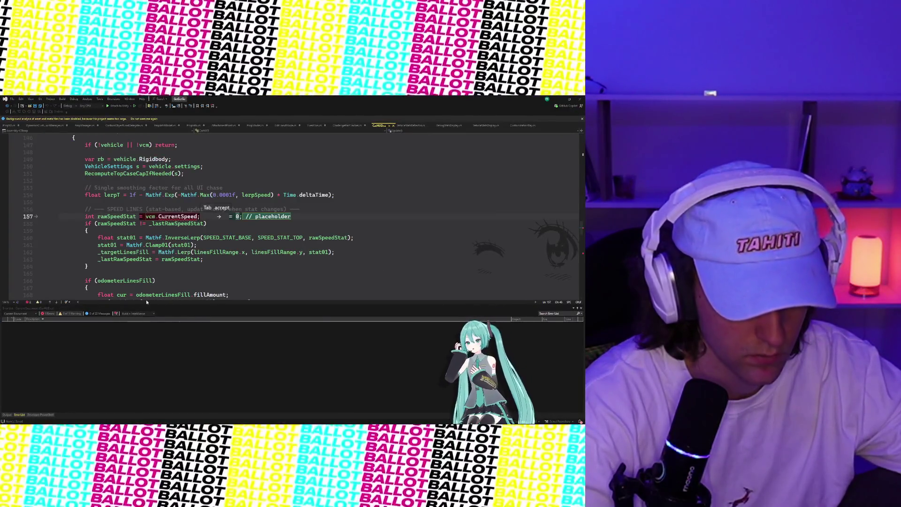
{"action": "key", "text": "Tab"}
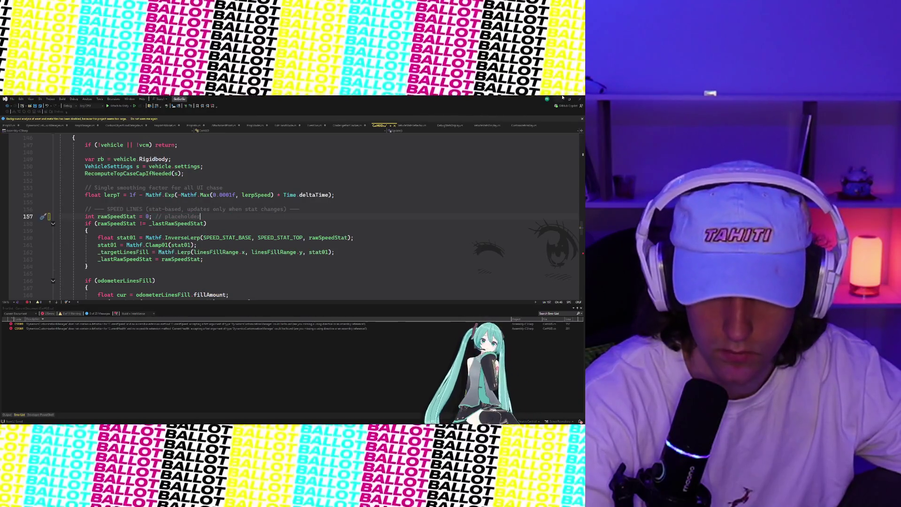
{"action": "key", "text": "alt+Tab"}
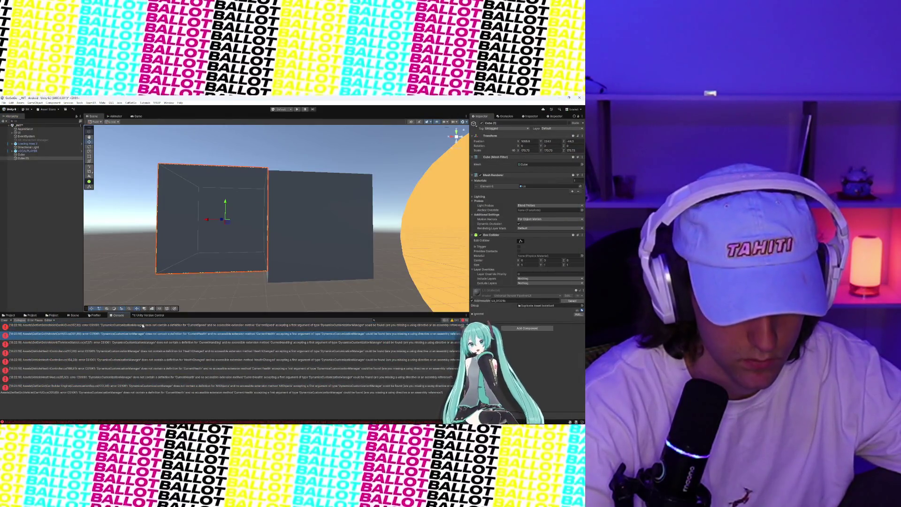
{"action": "key", "text": "alt+Tab"}
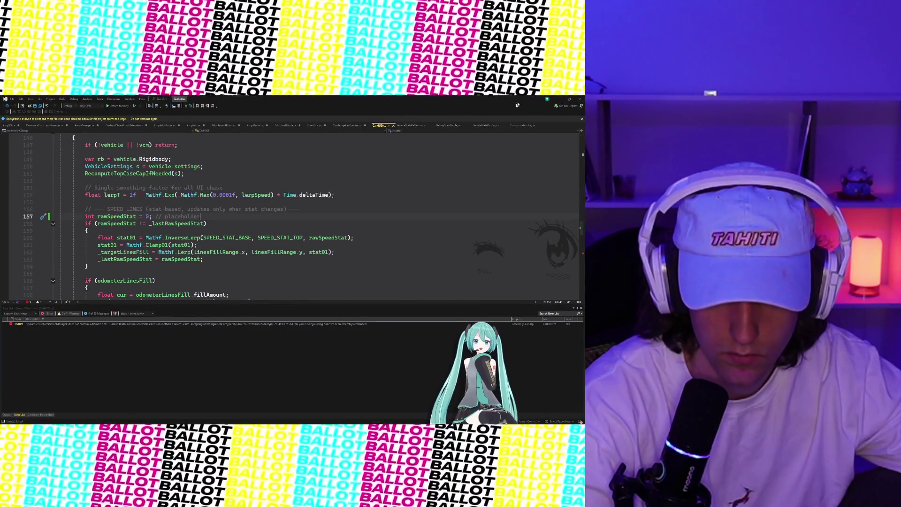
{"action": "key", "text": "alt+Tab"}
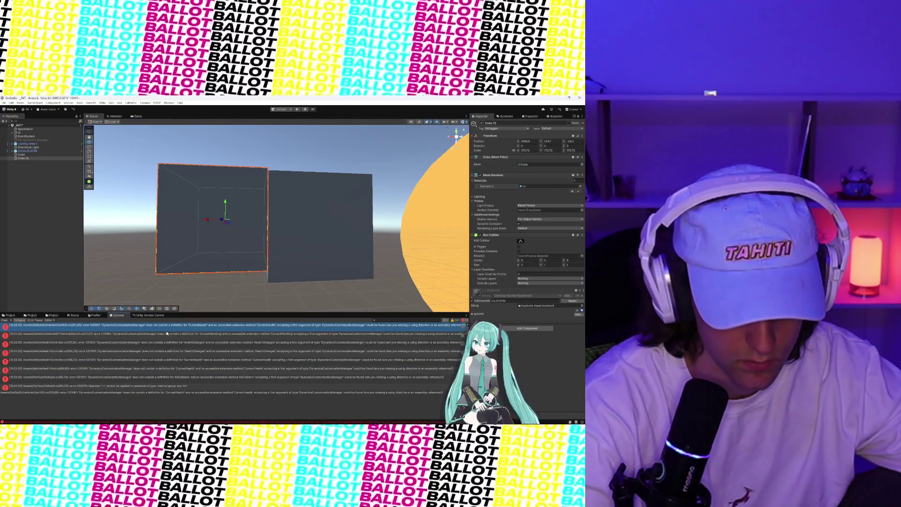
Accept placeholders for CurrentHandling and the 12f CurrentHealth, saving and recompiling after each.
{"action": "double_click", "coordinate": [153, 335]}
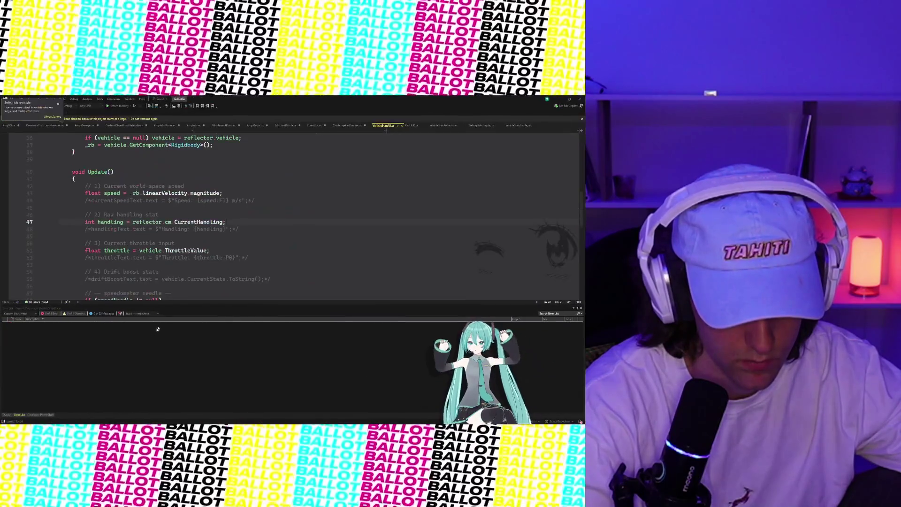
{"action": "key", "text": "Delete"}
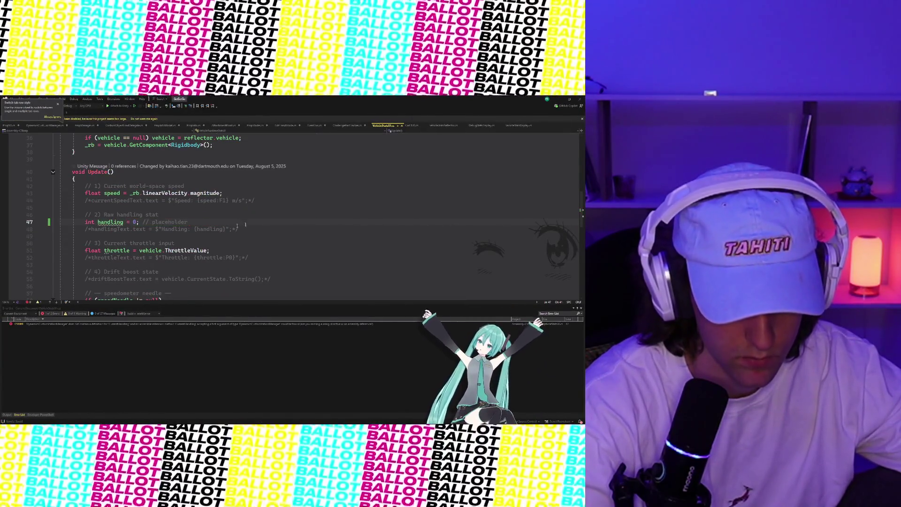
{"action": "key", "text": "ctrl+s"}
{"action": "key", "text": "alt+Tab"}
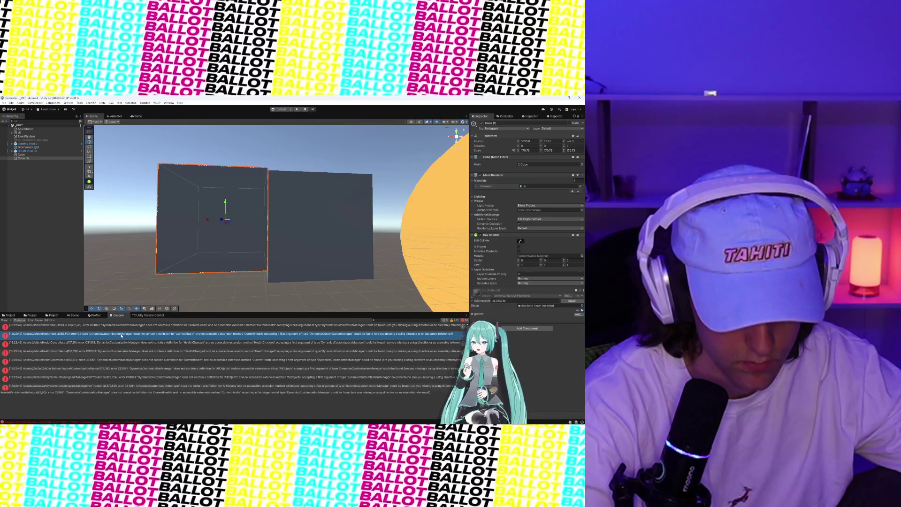
{"action": "double_click", "coordinate": [121, 335]}
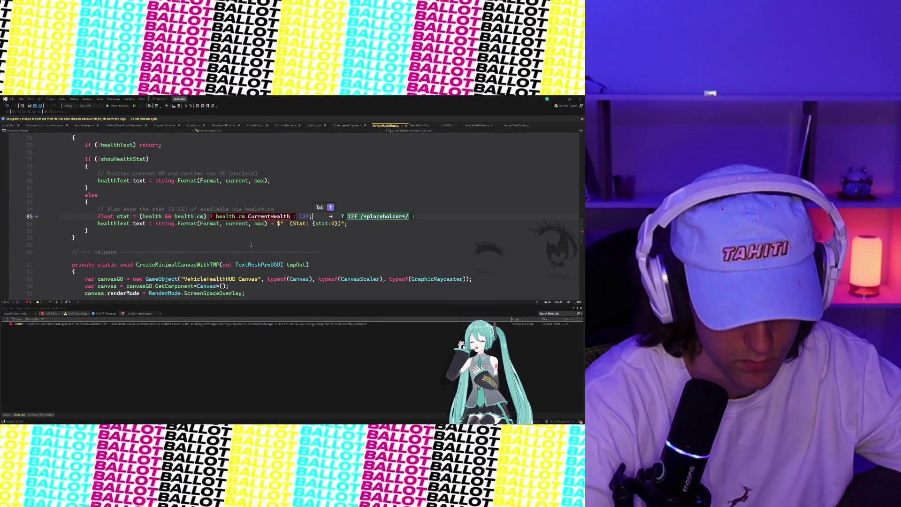
{"action": "key", "text": "Tab"}
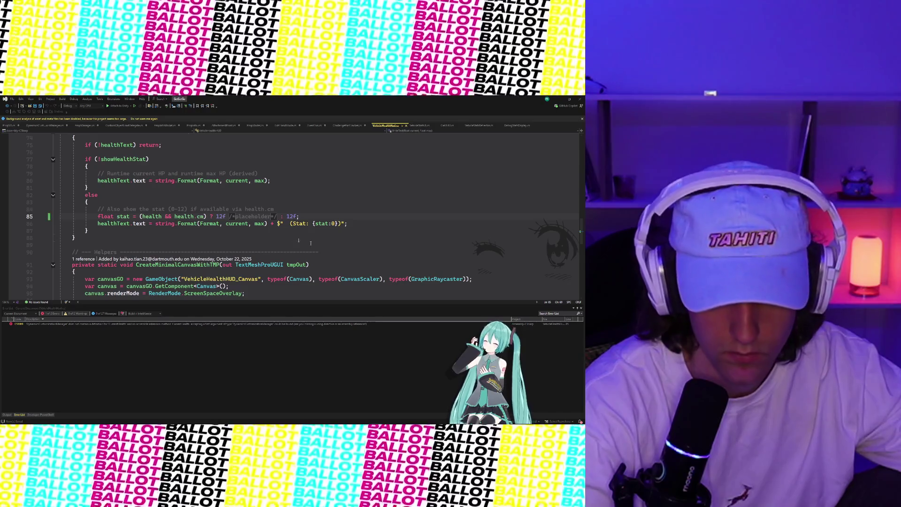
{"action": "key", "text": "ctrl+s"}
{"action": "key", "text": "alt+Tab"}
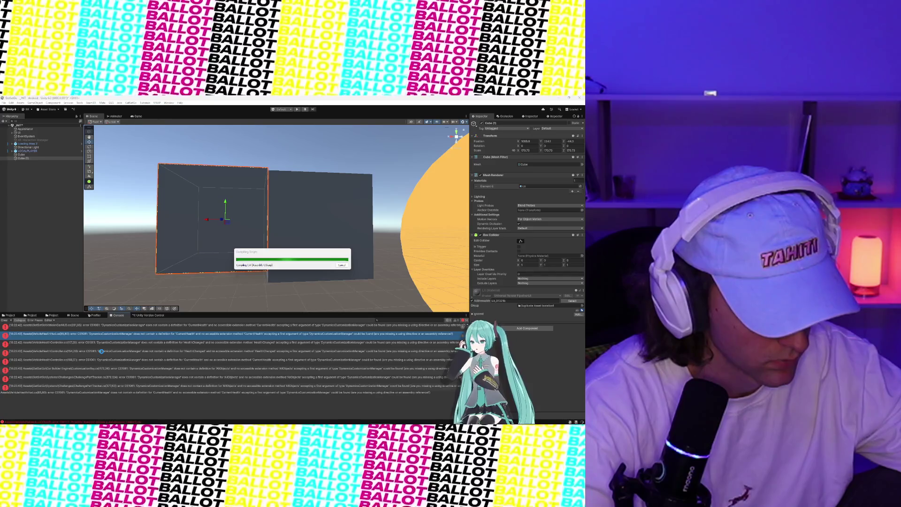
Comment out the HealthChanged unsubscribe on line 154 of VehicleHealthController.cs and recompile.
{"action": "left_click", "coordinate": [107, 342]}
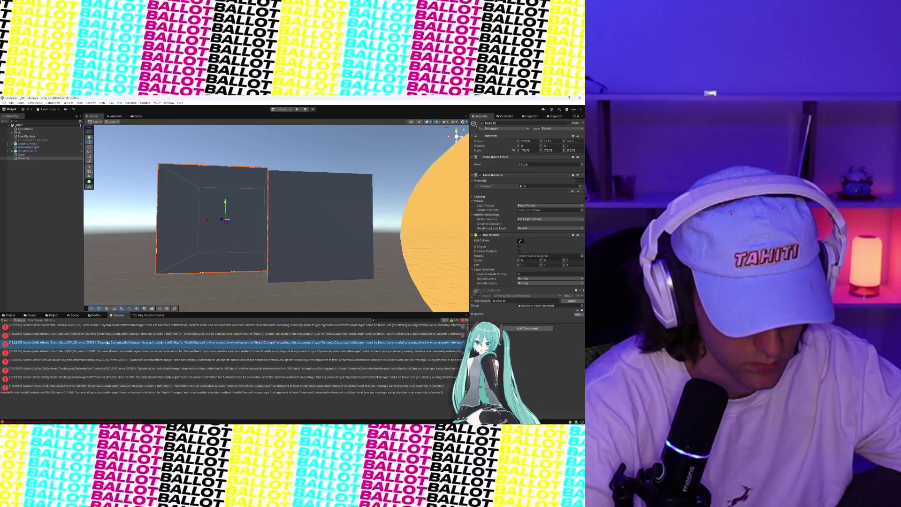
{"action": "double_click", "coordinate": [107, 343]}
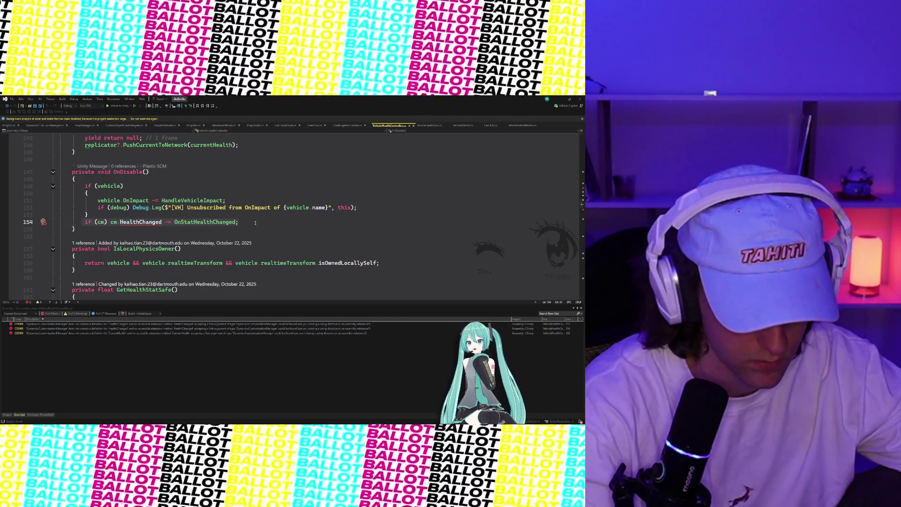
{"action": "key", "text": "ctrl+k"}
{"action": "key", "text": "ctrl+c"}
{"action": "left_click", "coordinate": [255, 223]}
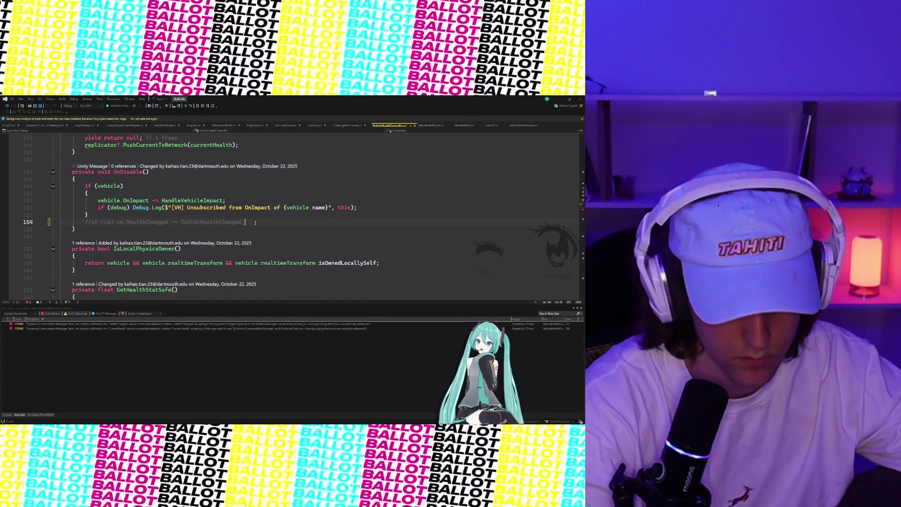
{"action": "left_click", "coordinate": [557, 98]}
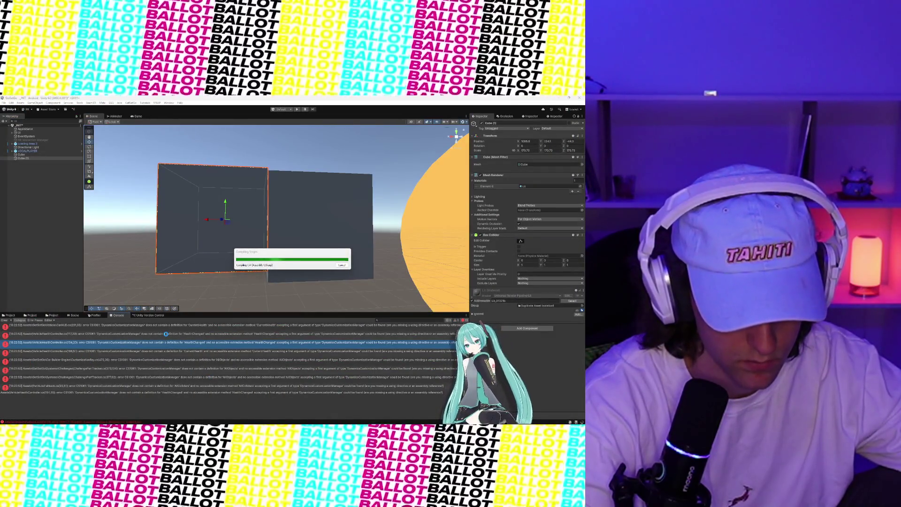
Replace vcm.CurrentHealth on CarHUD.cs line 201 with '0f /*placeholder*/' and recompile.
{"action": "double_click", "coordinate": [168, 330]}
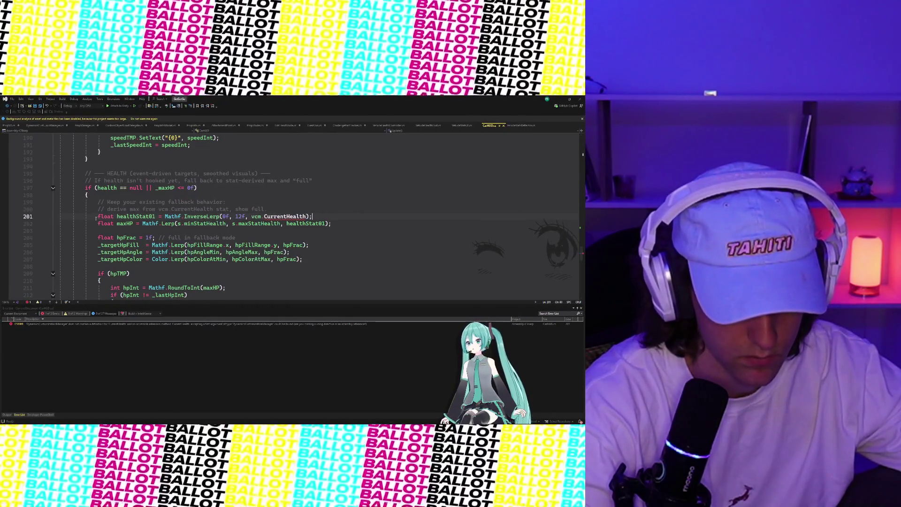
{"action": "left_click", "coordinate": [304, 216]}
{"action": "mouse_move", "coordinate": [286, 218]}
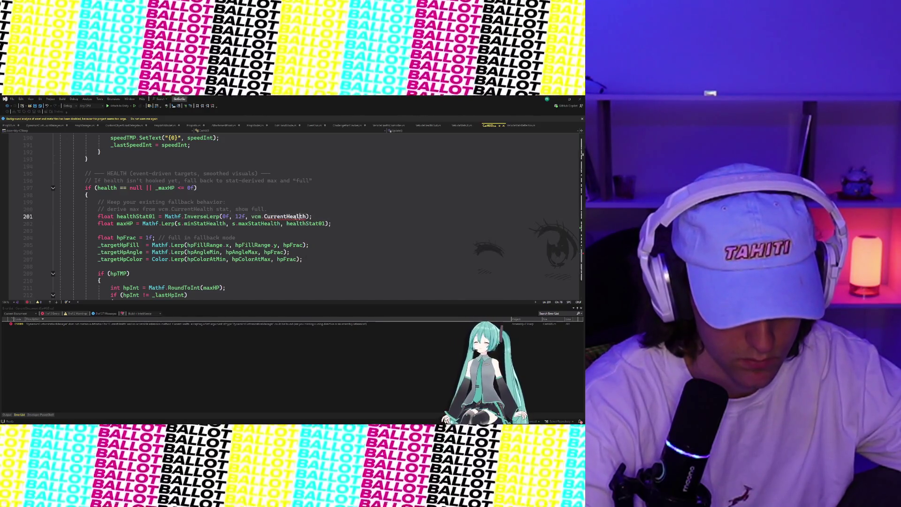
{"action": "type", "text": "0f"}
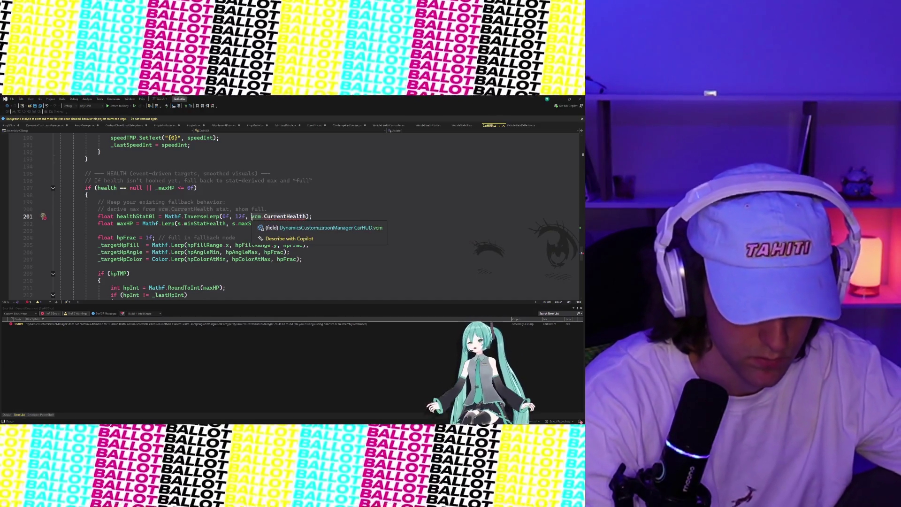
{"action": "key", "text": "ctrl+Delete"}
{"action": "key", "text": "ctrl+Delete"}
{"action": "key", "text": "ctrl+Delete"}
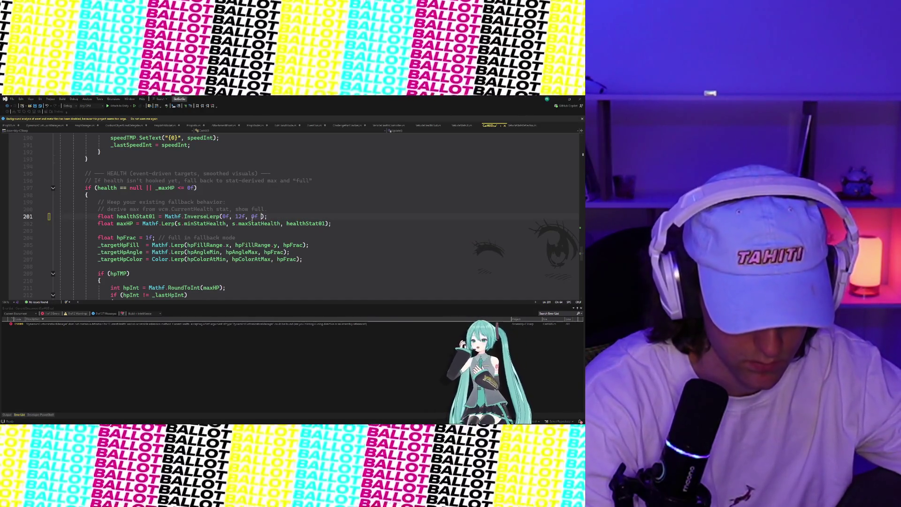
{"action": "type", "text": "placeholder"}
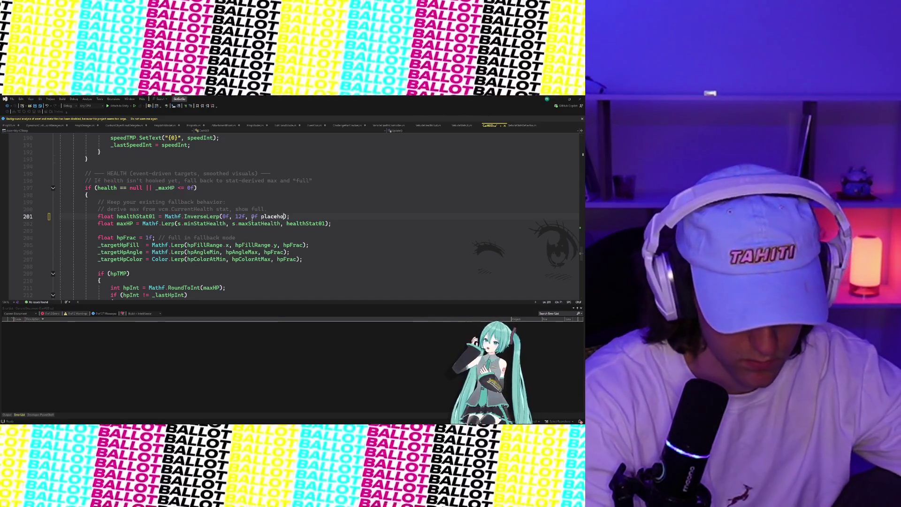
{"action": "left_click", "coordinate": [261, 216]}
{"action": "type", "text": "/*"}
{"action": "key", "text": "ctrl+Right"}
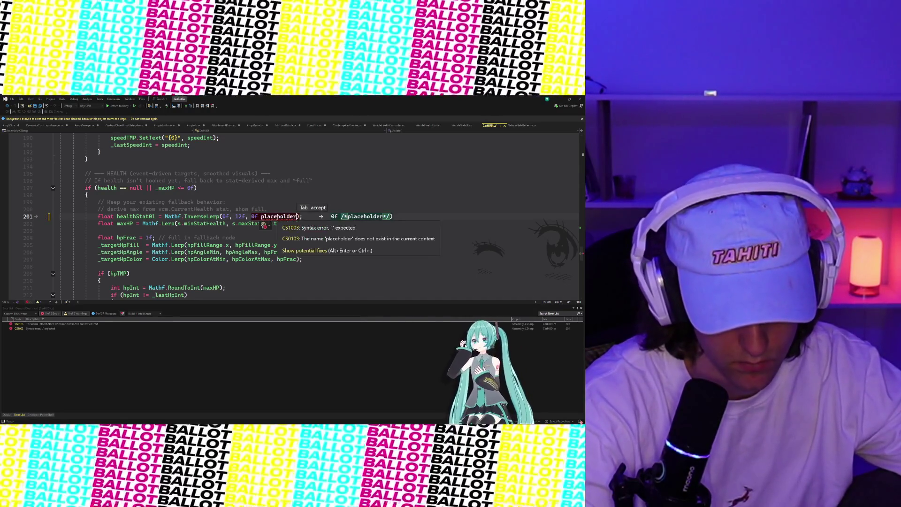
{"action": "type", "text": "*/"}
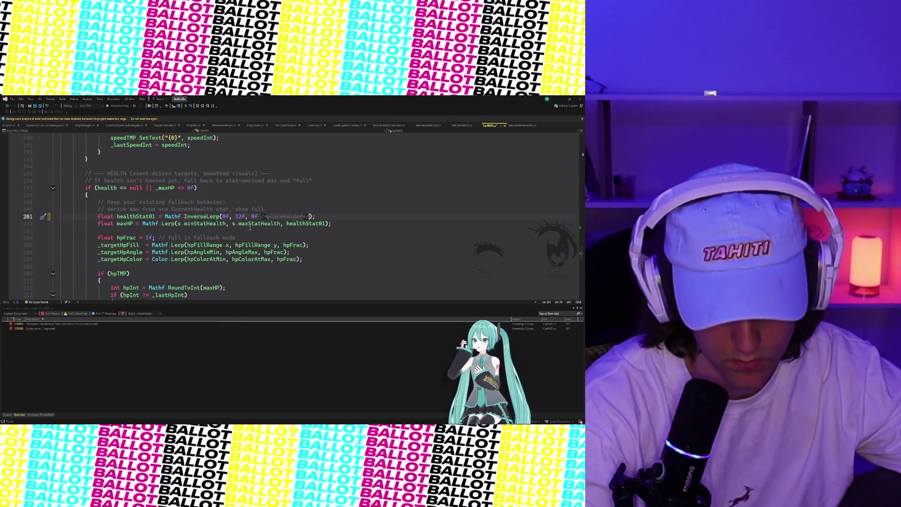
{"action": "left_click", "coordinate": [561, 100]}
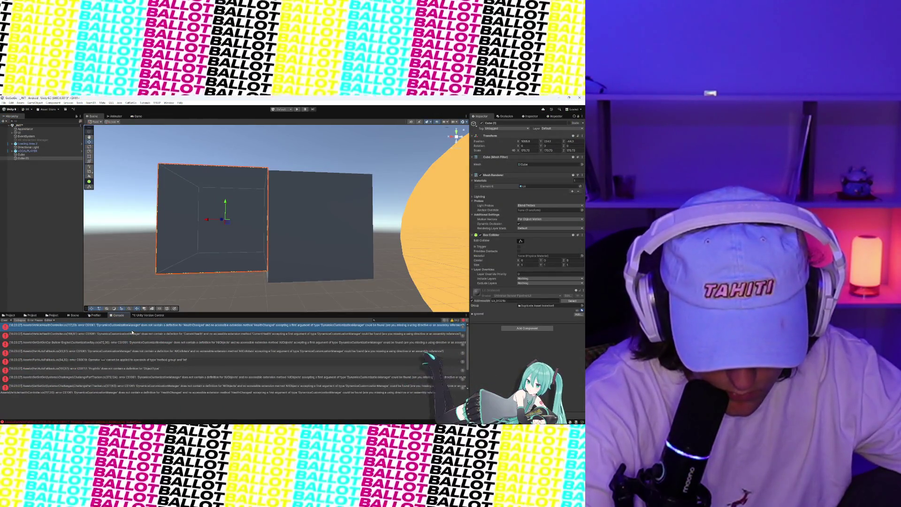
Comment out the line 117 HealthChanged subscription and accept the 12f placeholder on line 166, then save.
{"action": "double_click", "coordinate": [125, 330]}
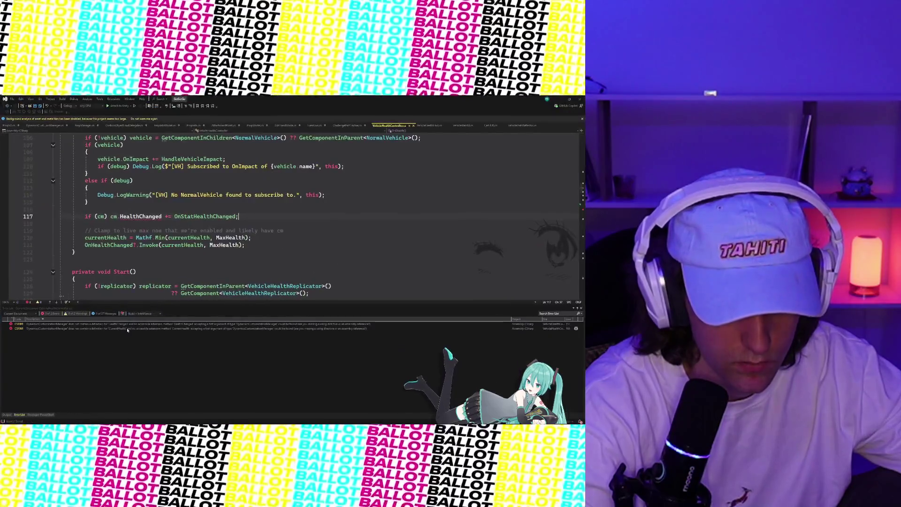
{"action": "mouse_move", "coordinate": [125, 217]}
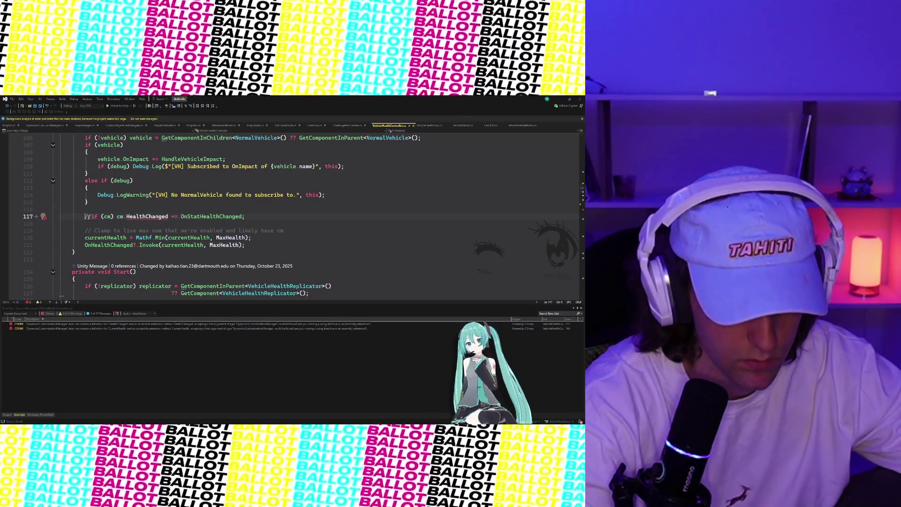
{"action": "type", "text": "//"}
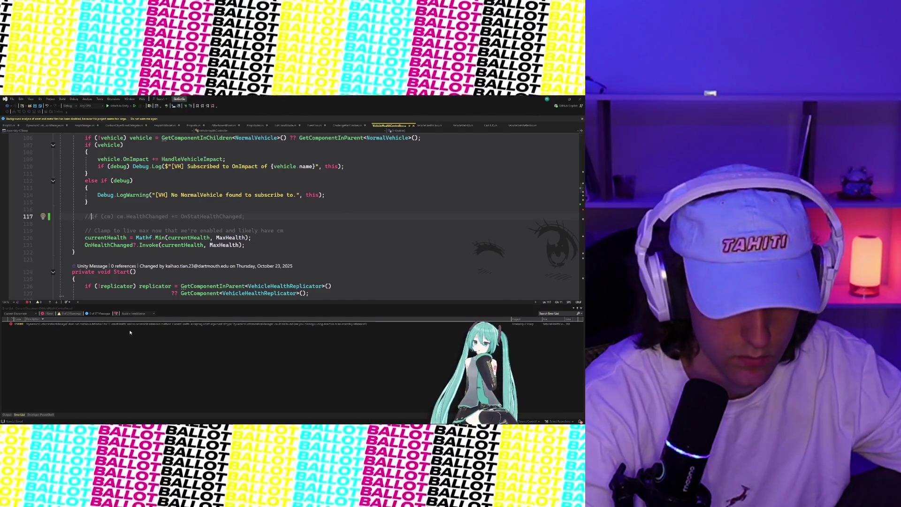
{"action": "double_click", "coordinate": [132, 325]}
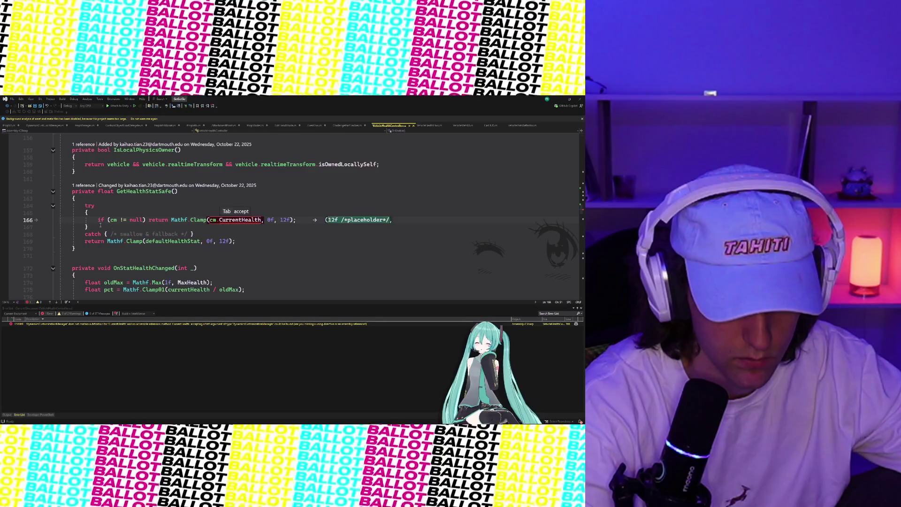
{"action": "key", "text": "Tab"}
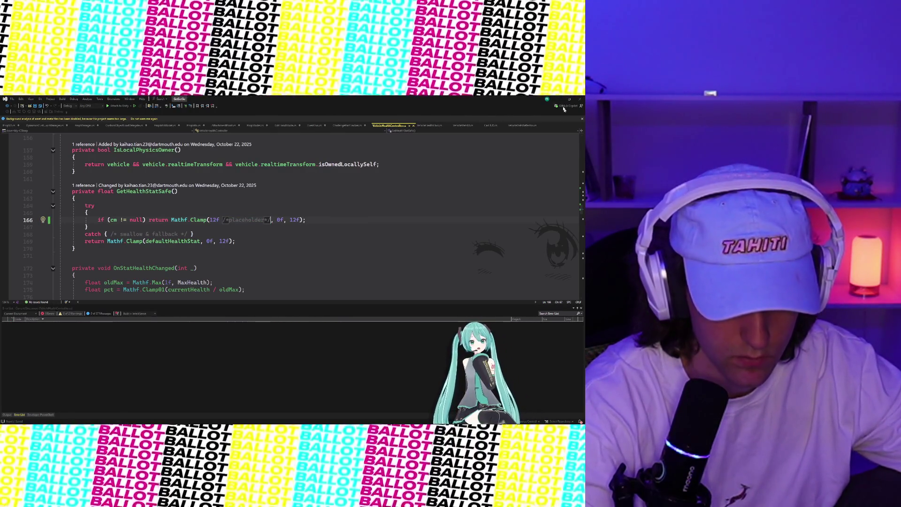
{"action": "key", "text": "ctrl+s"}
{"action": "key", "text": "alt+Tab"}
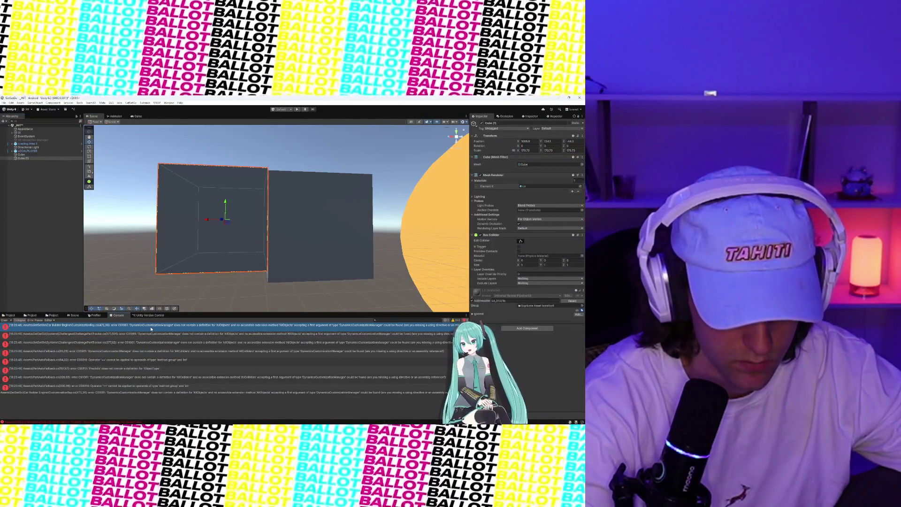
Comment out AddVCM's foreach over vcm.AllObjects in CustomizationRay.cs, then open ChallengePartTracker.cs line 373.
{"action": "double_click", "coordinate": [151, 328]}
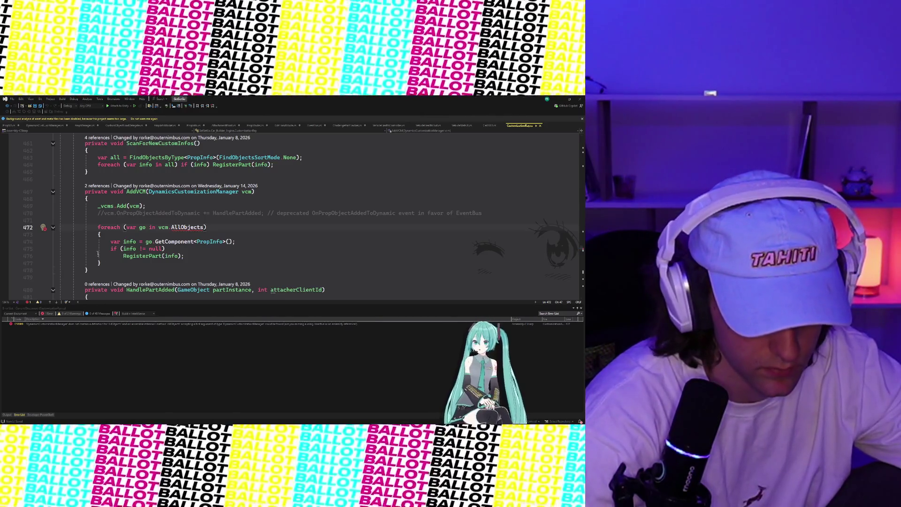
{"action": "left_click", "coordinate": [126, 262], "text": "shift"}
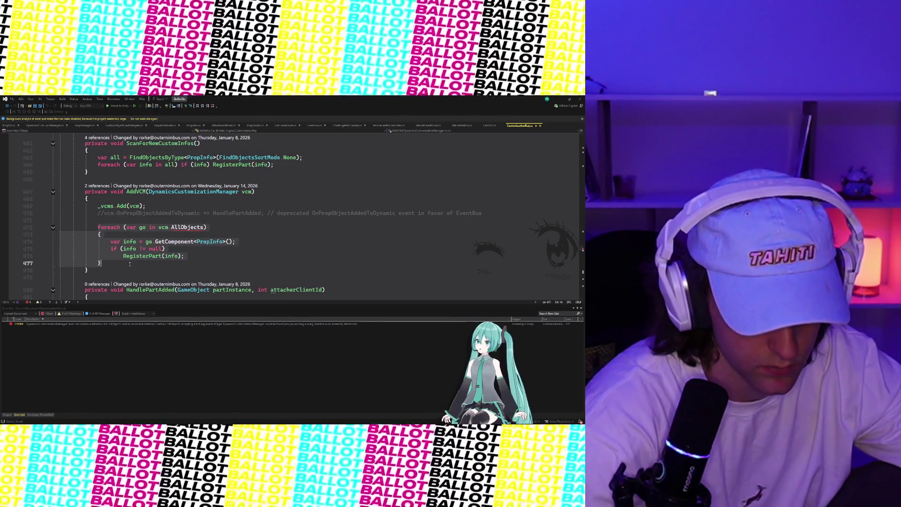
{"action": "key", "text": "ctrl+k"}
{"action": "key", "text": "ctrl+c"}
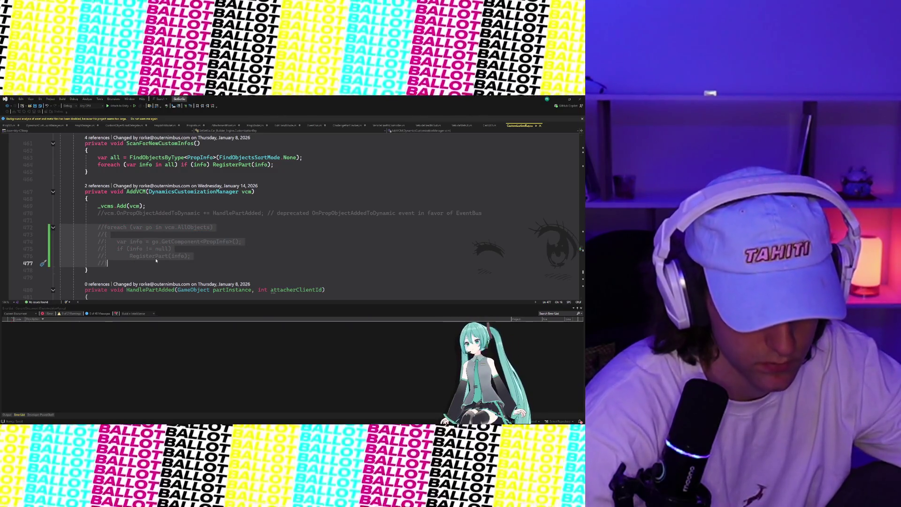
{"action": "left_click", "coordinate": [562, 99]}
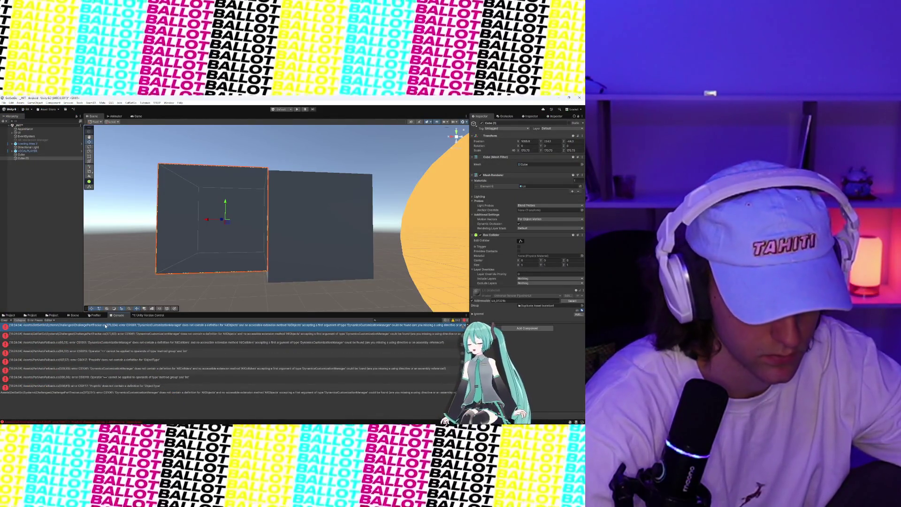
{"action": "double_click", "coordinate": [106, 326]}
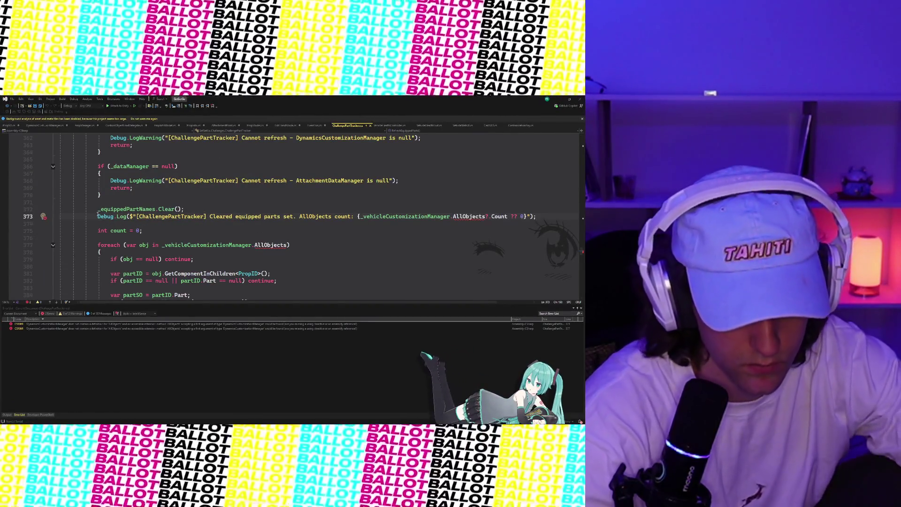
Comment out the AllObjects Debug.Log on line 373 and the foreach block on lines 377–390.
{"action": "left_click", "coordinate": [547, 217]}
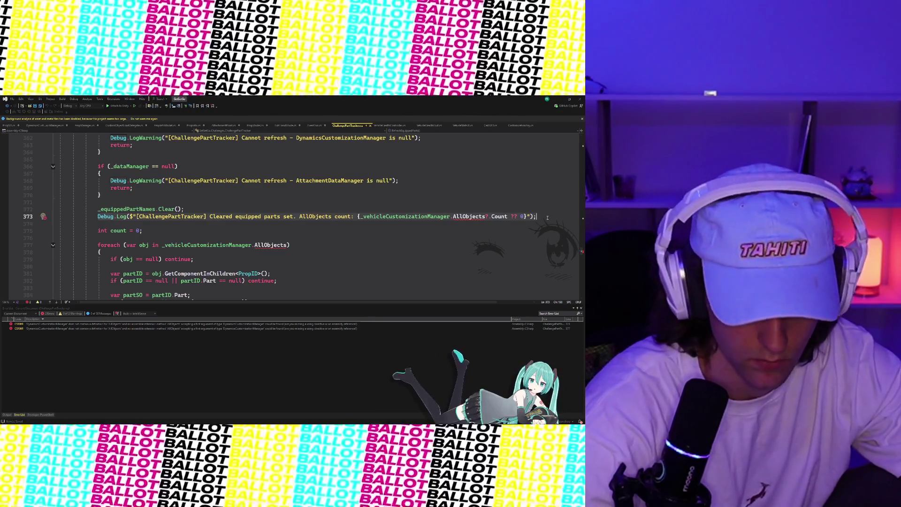
{"action": "key", "text": "ctrl+k"}
{"action": "key", "text": "ctrl+c"}
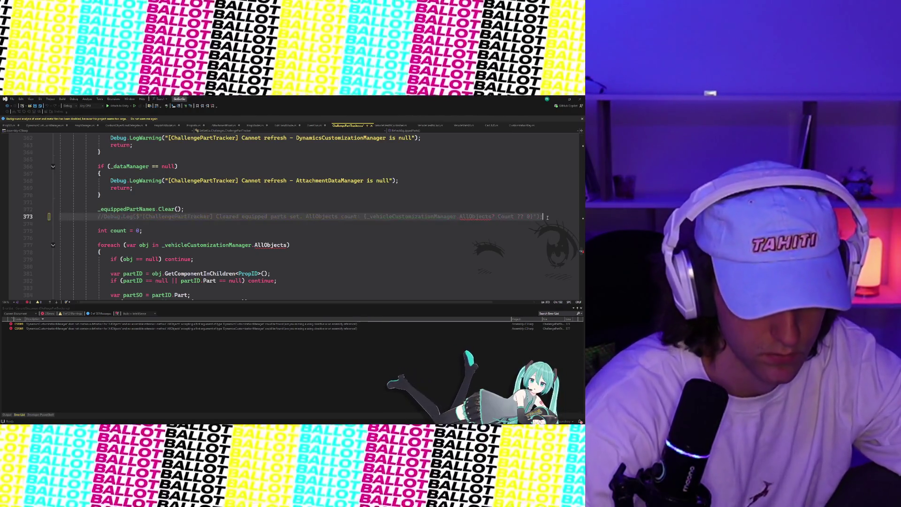
{"action": "scroll", "coordinate": [189, 221], "scroll_direction": "down", "scroll_amount": 3}
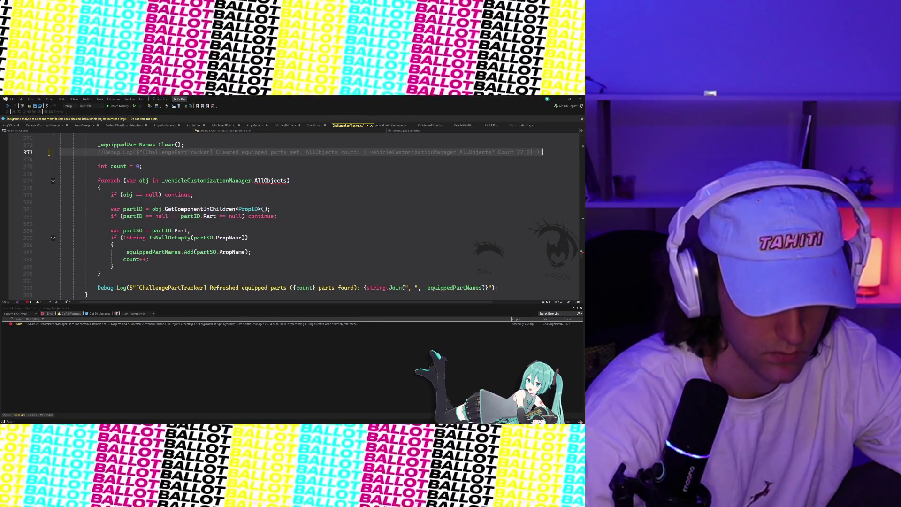
{"action": "left_click_drag", "start_coordinate": [97, 181], "coordinate": [138, 272]}
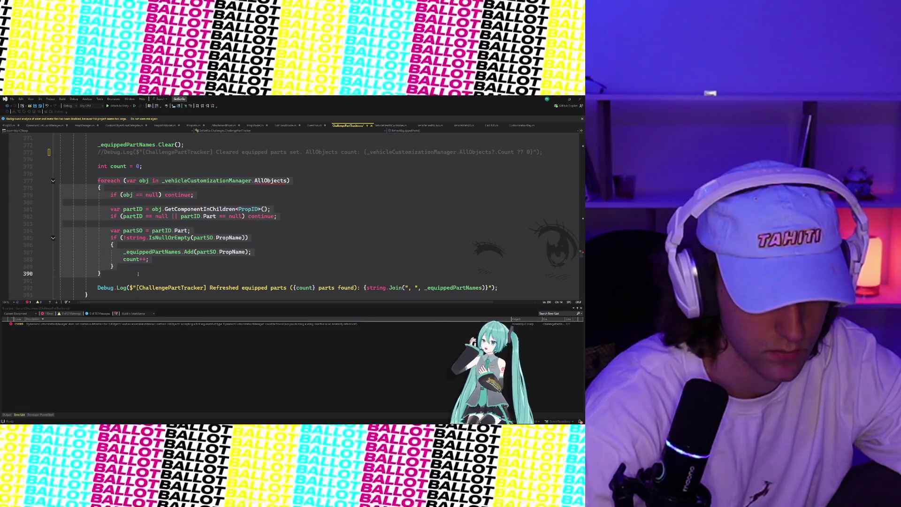
{"action": "key", "text": "ctrl+k"}
{"action": "key", "text": "ctrl+c"}
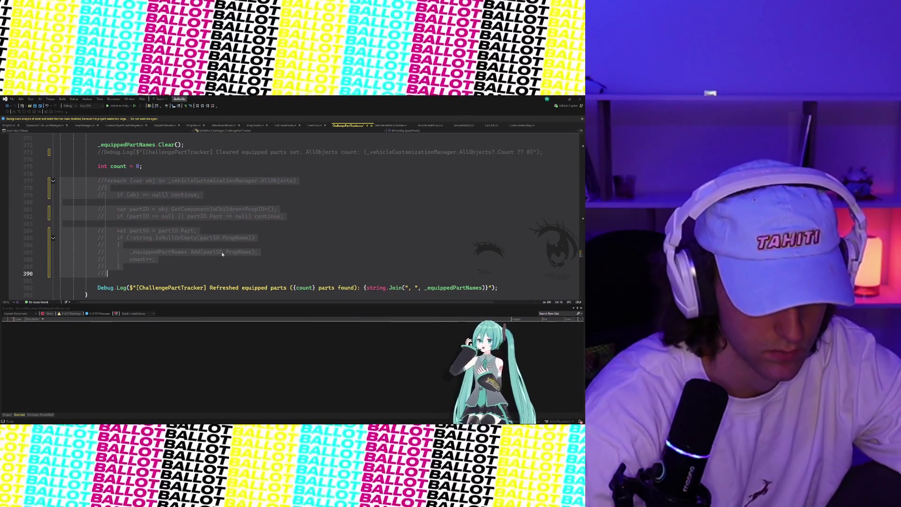
{"action": "left_click", "coordinate": [226, 252]}
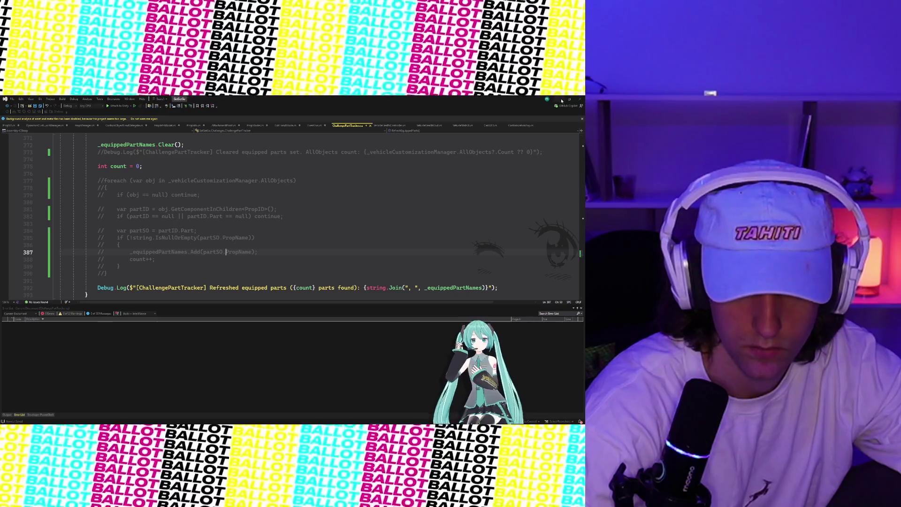
{"action": "left_click", "coordinate": [561, 100]}
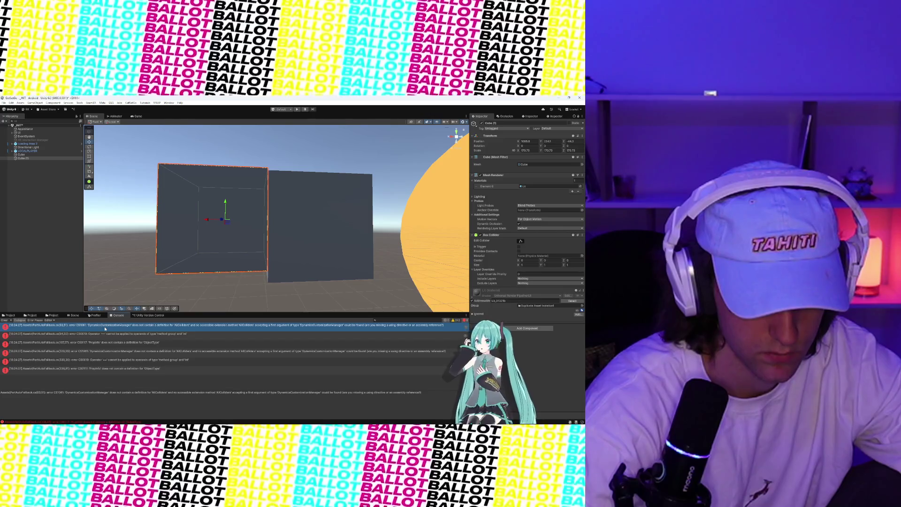
Comment out the AllColliders declaration lines and the empty-collider check block in Update().
{"action": "double_click", "coordinate": [105, 328]}
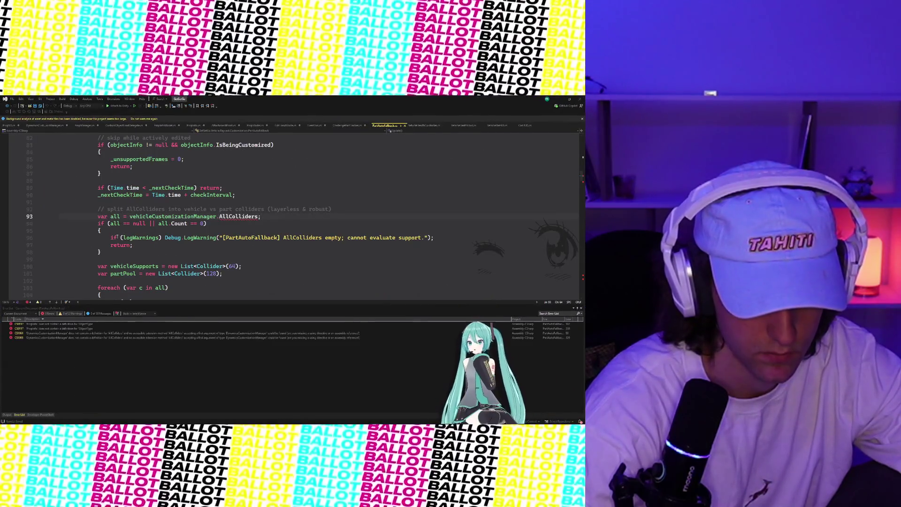
{"action": "key", "text": "shift+Down"}
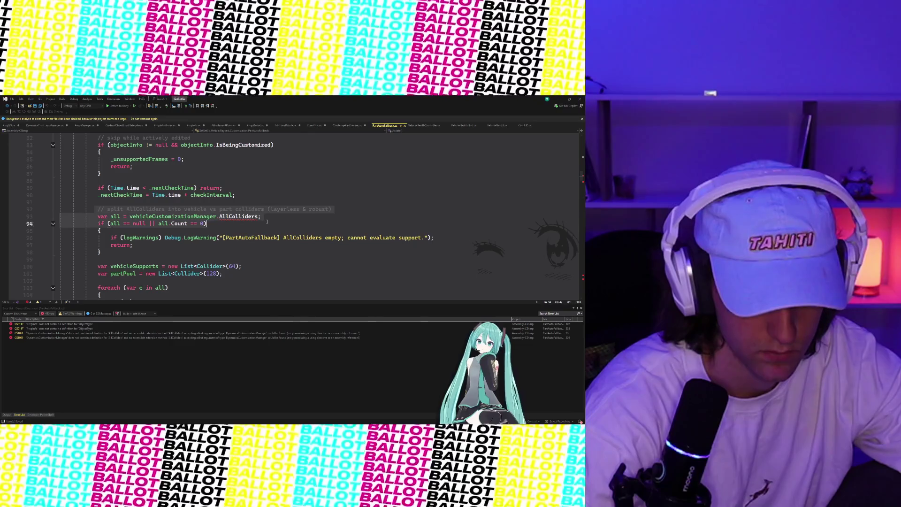
{"action": "key", "text": "ctrl+k"}
{"action": "key", "text": "ctrl+c"}
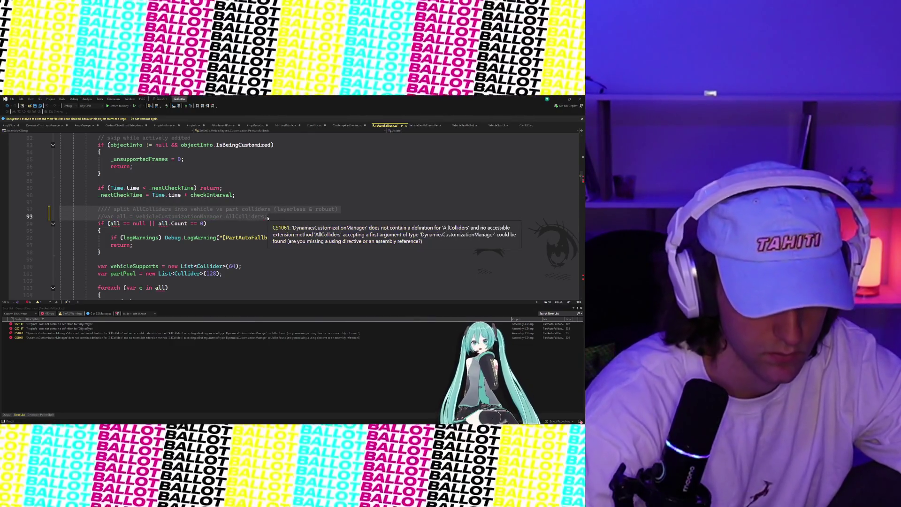
{"action": "mouse_move", "coordinate": [95, 209]}
{"action": "left_mouse_down"}
{"action": "mouse_move", "coordinate": [148, 248]}
{"action": "mouse_move", "coordinate": [143, 219]}
{"action": "left_mouse_up"}
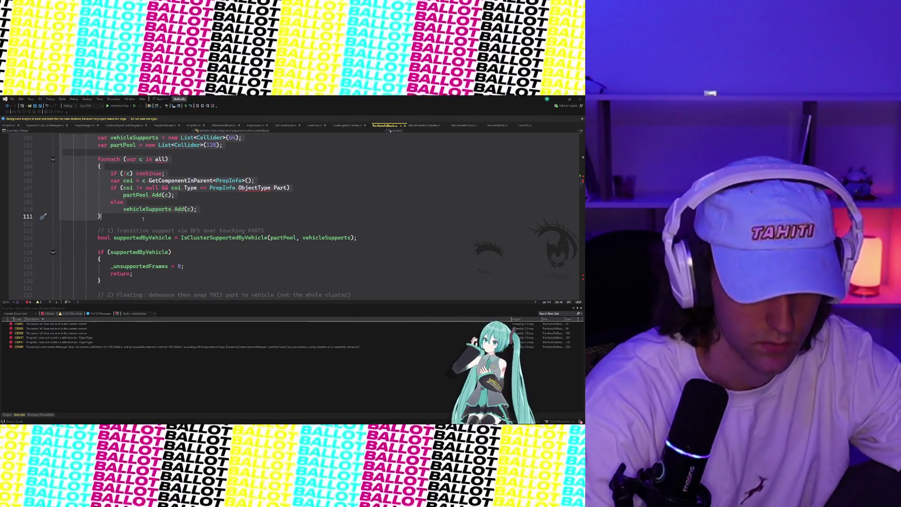
{"action": "key", "text": "ctrl+k"}
{"action": "key", "text": "ctrl+c"}
Comment out the support check and snapping lines at the end of Update().
{"action": "scroll", "coordinate": [135, 230], "scroll_direction": "down", "scroll_amount": 2}
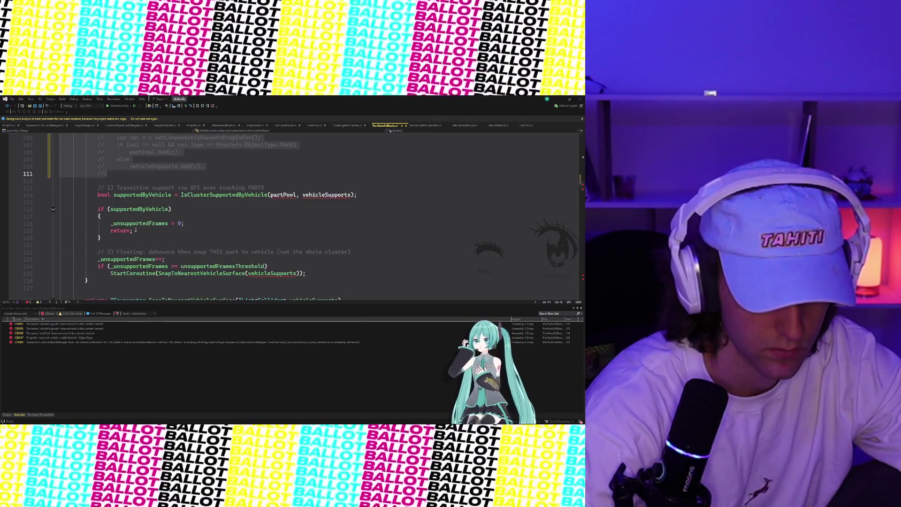
{"action": "scroll", "coordinate": [109, 199], "scroll_direction": "up", "scroll_amount": 13}
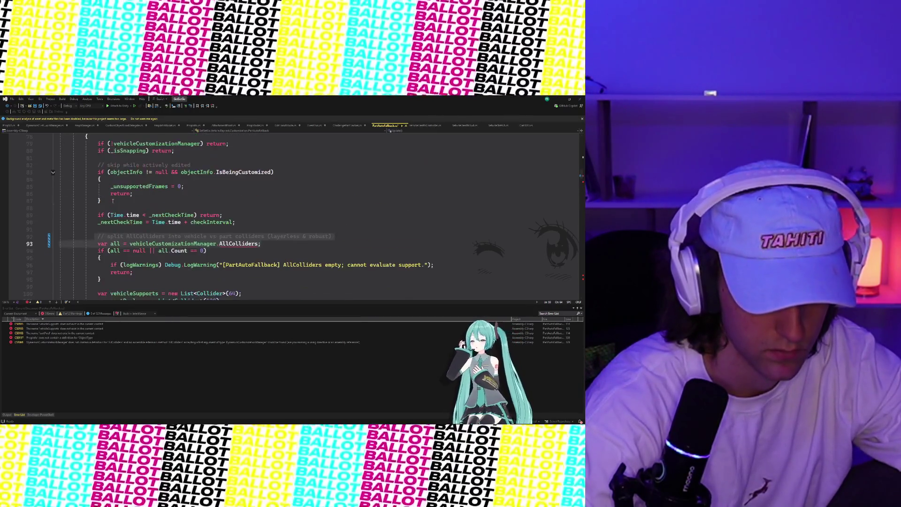
{"action": "scroll", "coordinate": [113, 202], "scroll_direction": "down", "scroll_amount": 6}
{"action": "scroll", "coordinate": [113, 201], "scroll_direction": "up", "scroll_amount": 4}
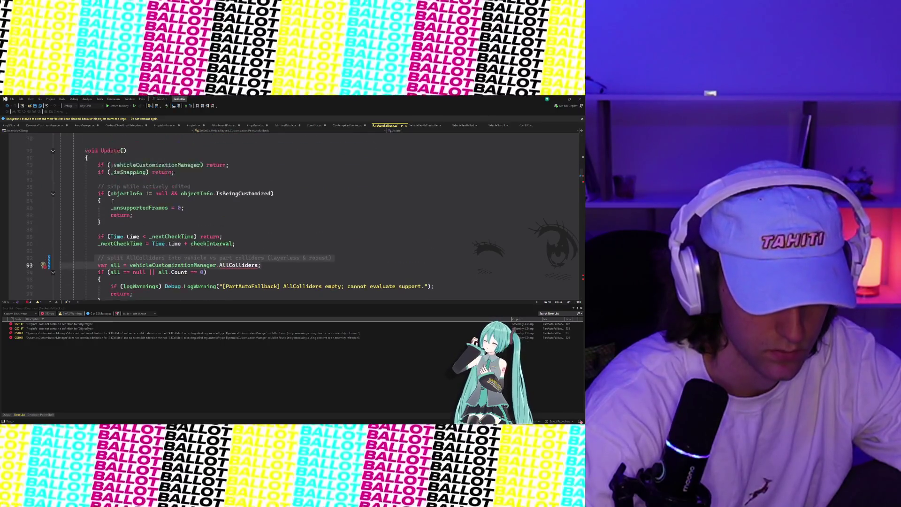
{"action": "scroll", "coordinate": [113, 201], "scroll_direction": "up", "scroll_amount": 1}
{"action": "scroll", "coordinate": [112, 201], "scroll_direction": "down", "scroll_amount": 1}
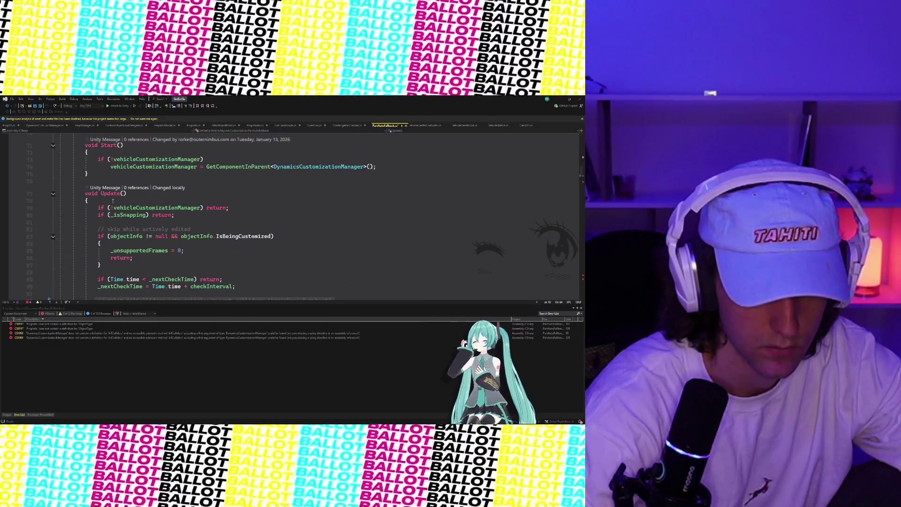
{"action": "scroll", "coordinate": [117, 207], "scroll_direction": "down", "scroll_amount": 20}
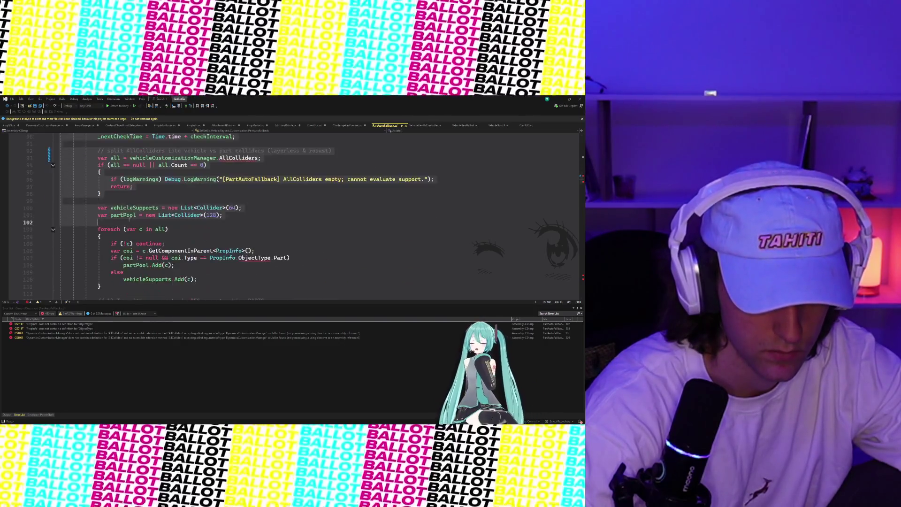
{"action": "scroll", "coordinate": [145, 203], "scroll_direction": "up", "scroll_amount": 5}
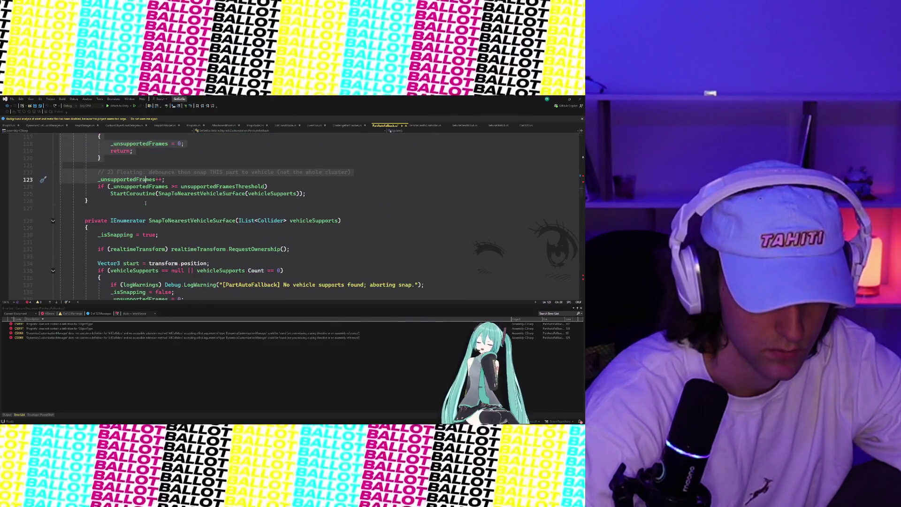
{"action": "left_click", "coordinate": [190, 193]}
{"action": "left_click_drag", "start_coordinate": [191, 193], "coordinate": [271, 193]}
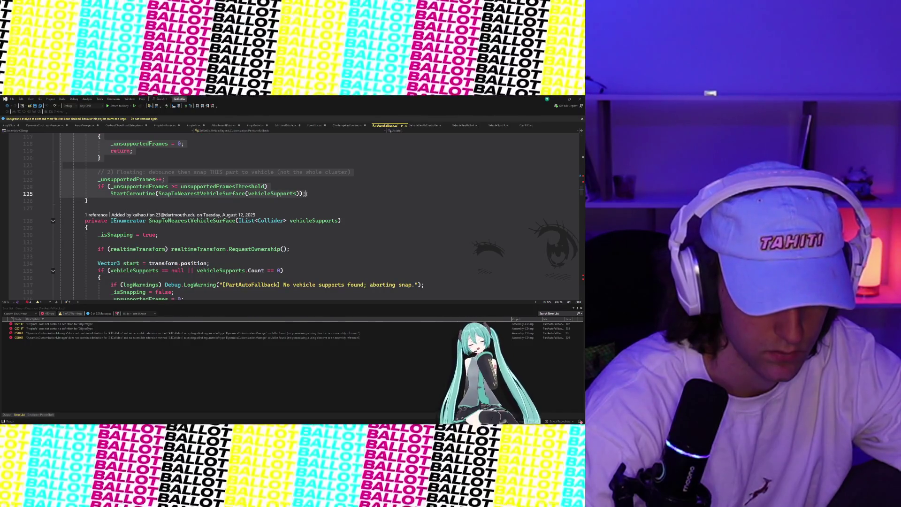
{"action": "key", "text": "ctrl+k"}
{"action": "key", "text": "ctrl+c"}
{"action": "scroll", "coordinate": [290, 253], "scroll_direction": "up", "scroll_amount": 10}
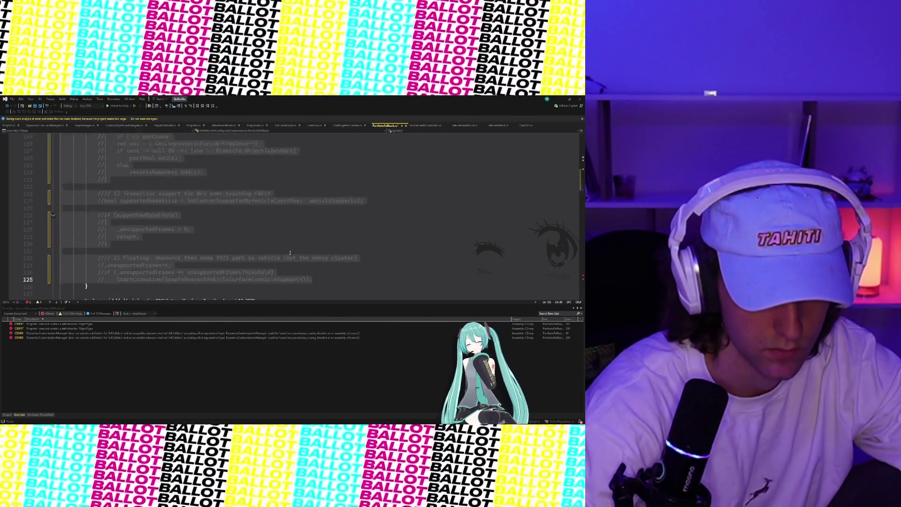
{"action": "scroll", "coordinate": [289, 252], "scroll_direction": "up", "scroll_amount": 6}
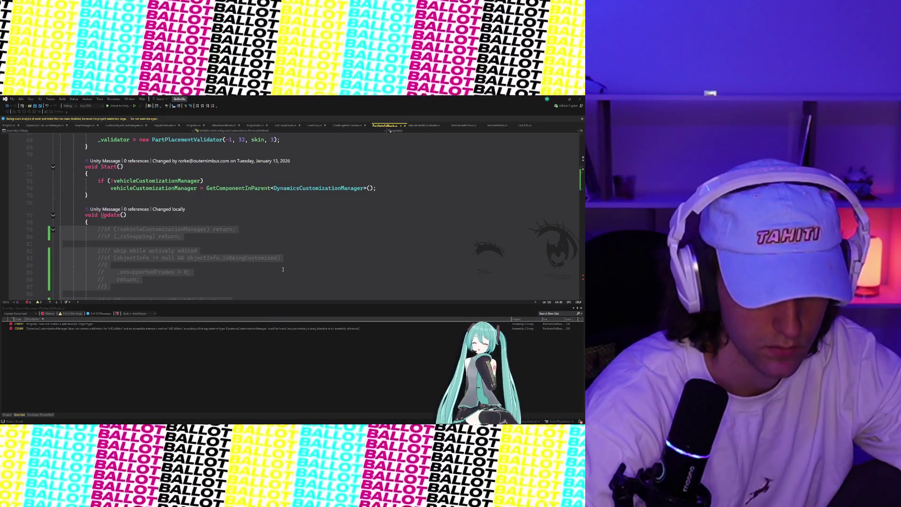
Comment out the two broken lines sorting partPool and vehicleSupports.
{"action": "double_click", "coordinate": [111, 324]}
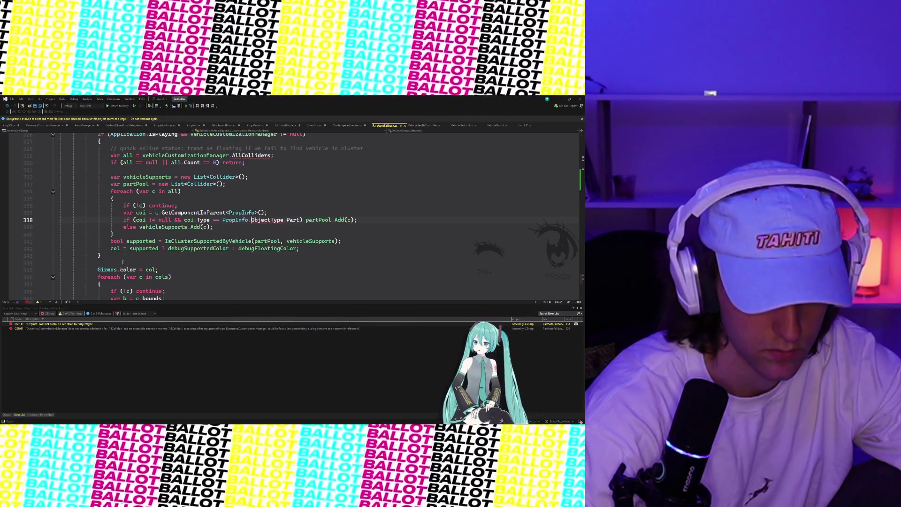
{"action": "left_click_drag", "start_coordinate": [230, 221], "coordinate": [260, 230]}
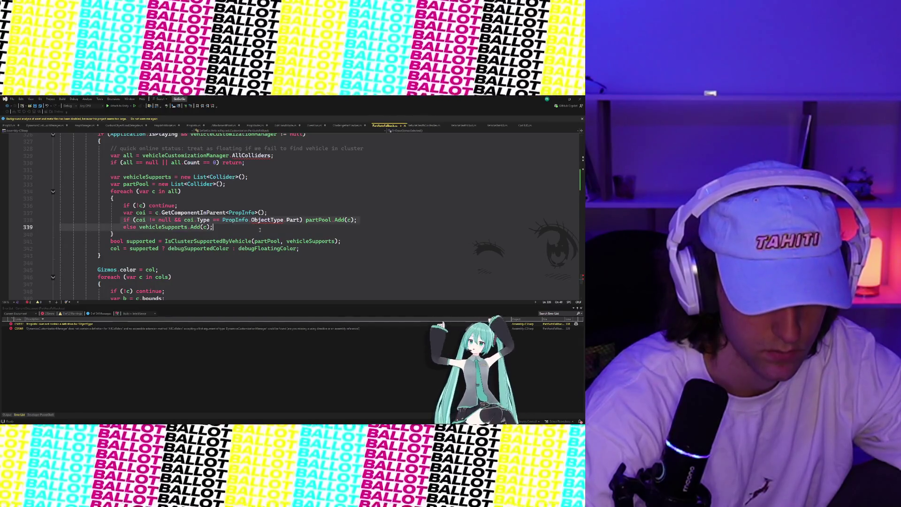
{"action": "key", "text": "ctrl+k"}
{"action": "key", "text": "ctrl+c"}
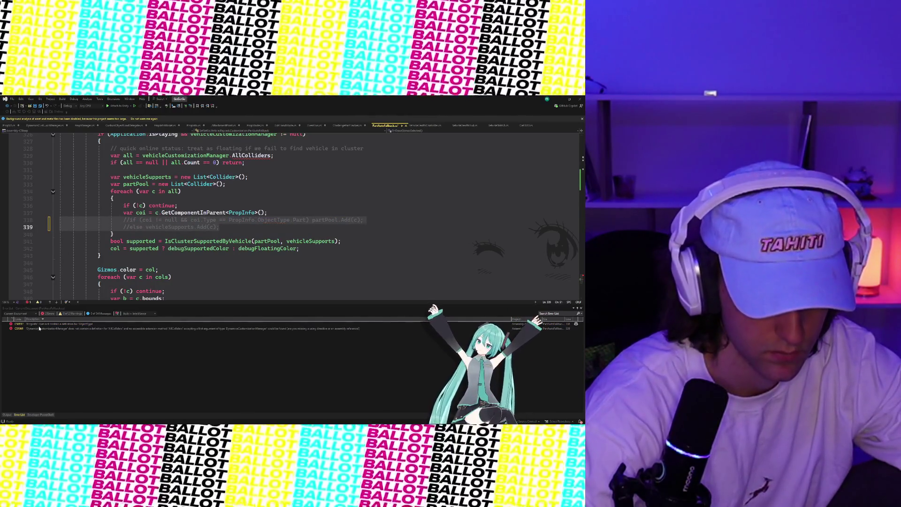
Comment out the gizmo collider support-check block through the colour assignment, then recompile in Unity.
{"action": "double_click", "coordinate": [48, 323]}
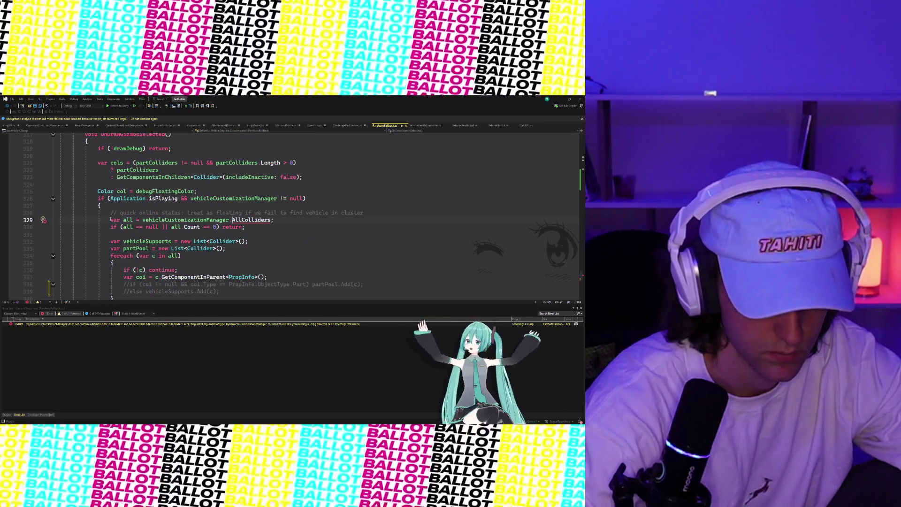
{"action": "left_click", "coordinate": [171, 226]}
{"action": "scroll", "coordinate": [206, 226], "scroll_direction": "down", "scroll_amount": 3}
{"action": "mouse_move", "coordinate": [204, 226]}
{"action": "left_mouse_down"}
{"action": "mouse_move", "coordinate": [216, 213]}
{"action": "mouse_move", "coordinate": [168, 205]}
{"action": "mouse_move", "coordinate": [270, 220]}
{"action": "mouse_move", "coordinate": [202, 241]}
{"action": "mouse_move", "coordinate": [191, 227]}
{"action": "left_mouse_up"}
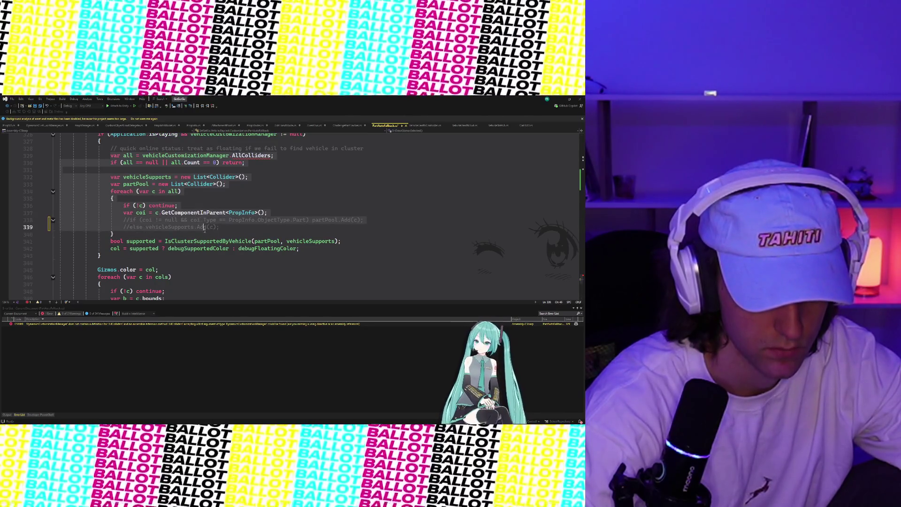
{"action": "left_click", "coordinate": [305, 248]}
{"action": "scroll", "coordinate": [308, 229], "scroll_direction": "down", "scroll_amount": 1}
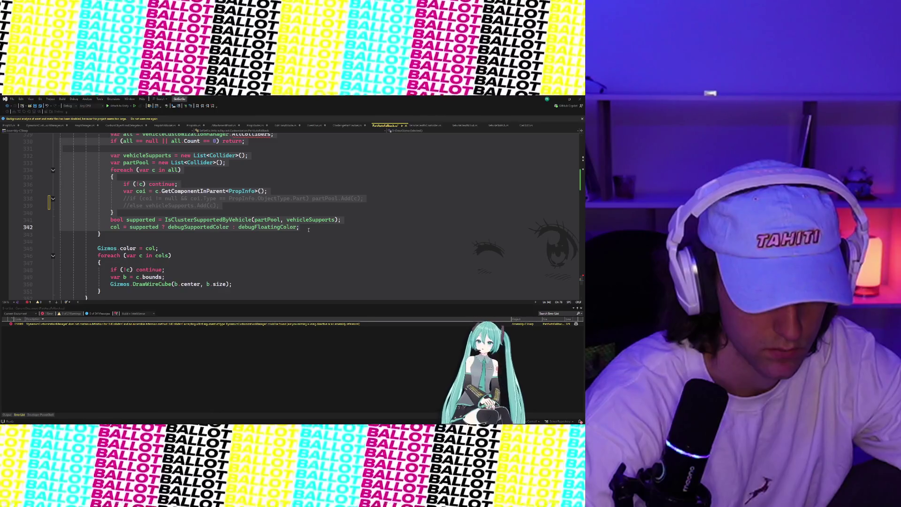
{"action": "scroll", "coordinate": [308, 229], "scroll_direction": "up", "scroll_amount": 2}
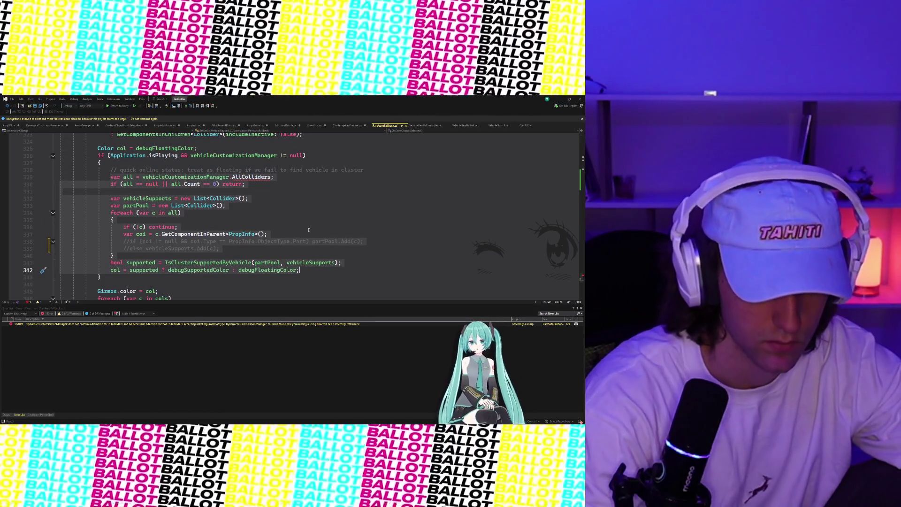
{"action": "key", "text": "ctrl+k"}
{"action": "key", "text": "ctrl+c"}
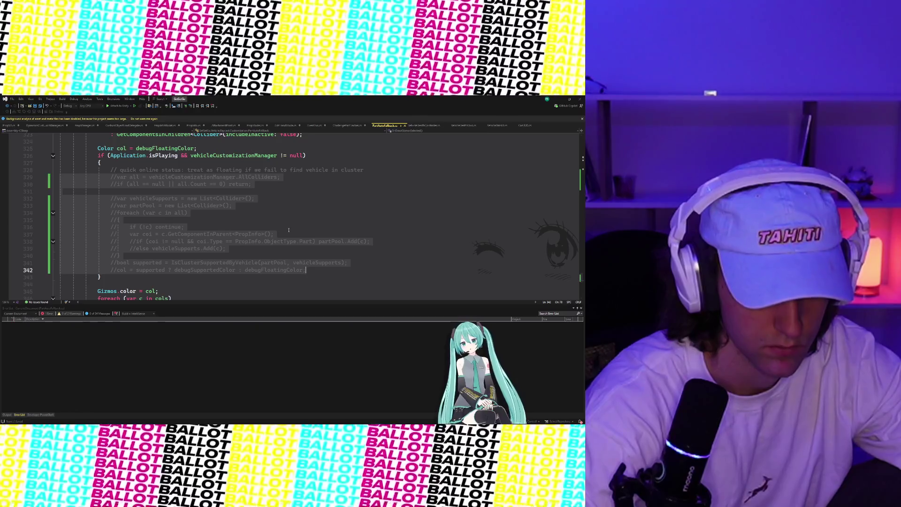
{"action": "key", "text": "alt+Tab"}
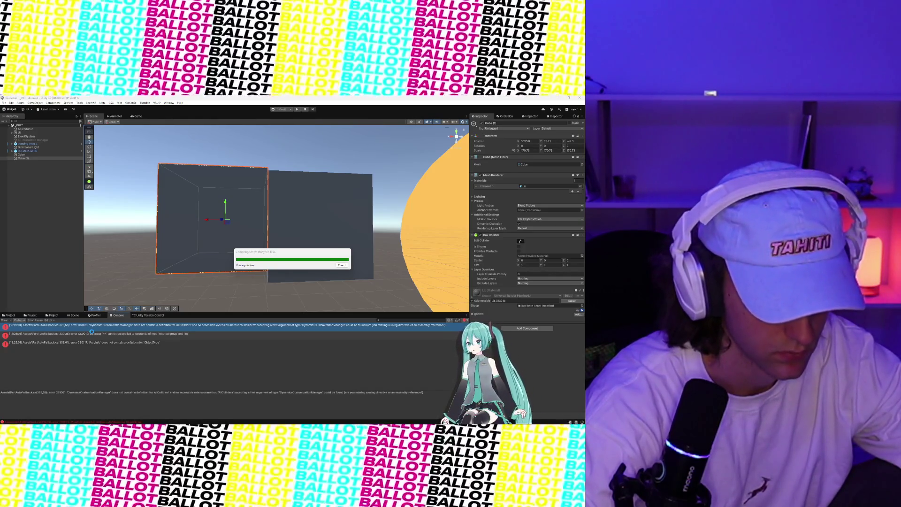
After compiling finishes, check Visual Studio, then show Unity Version Control's pending changes.
{"action": "mouse_move", "coordinate": [319, 421]}
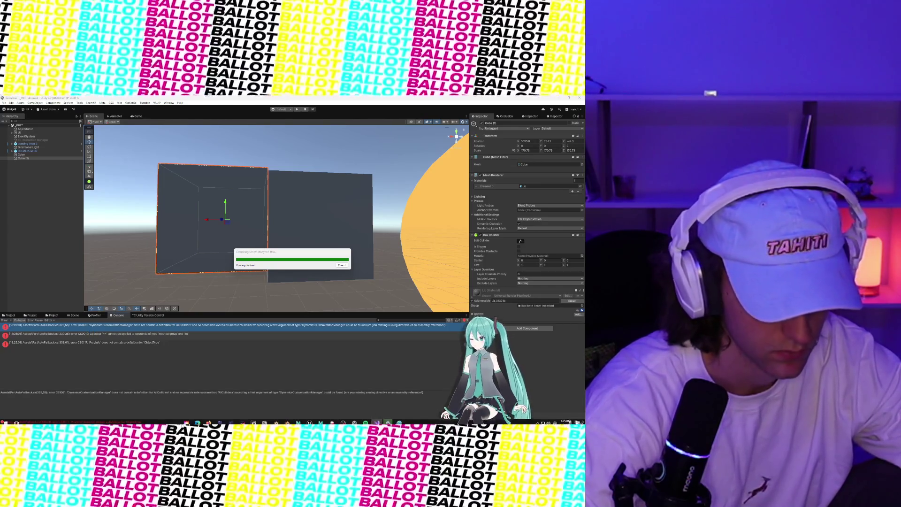
{"action": "mouse_move", "coordinate": [376, 421]}
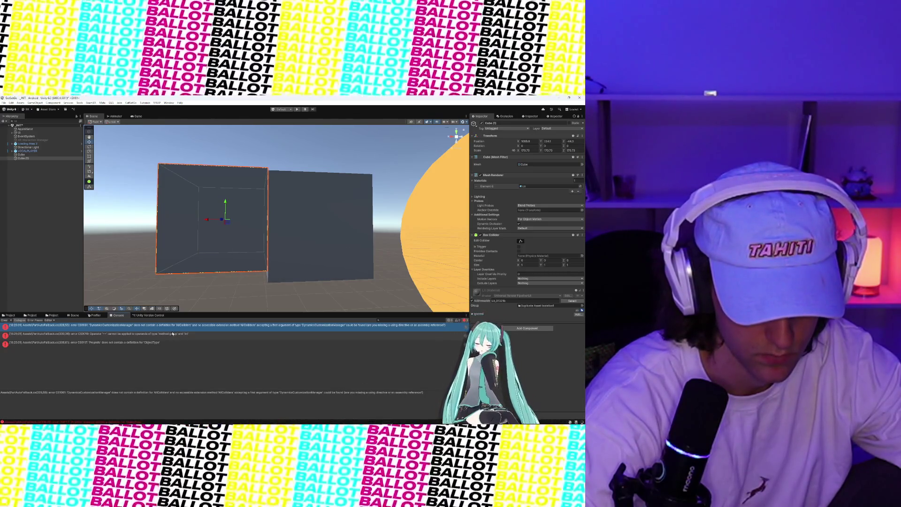
{"action": "mouse_move", "coordinate": [420, 425]}
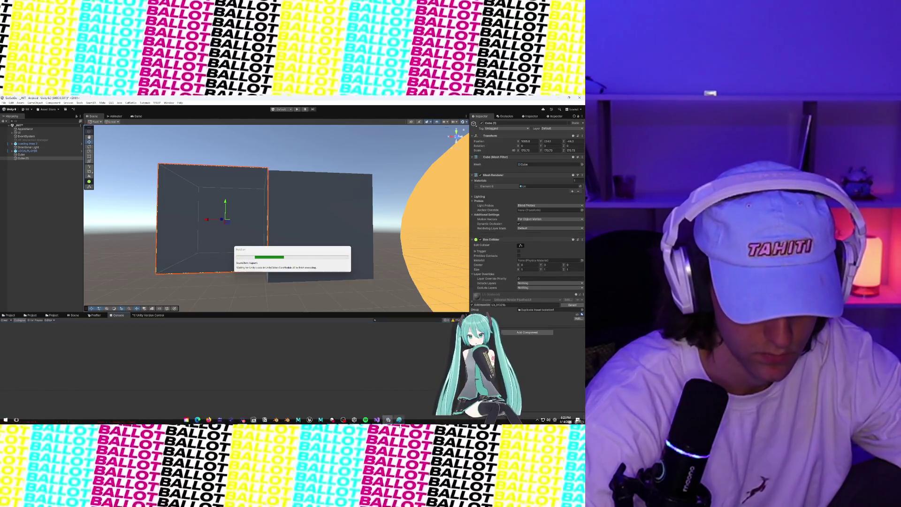
{"action": "left_click", "coordinate": [376, 420]}
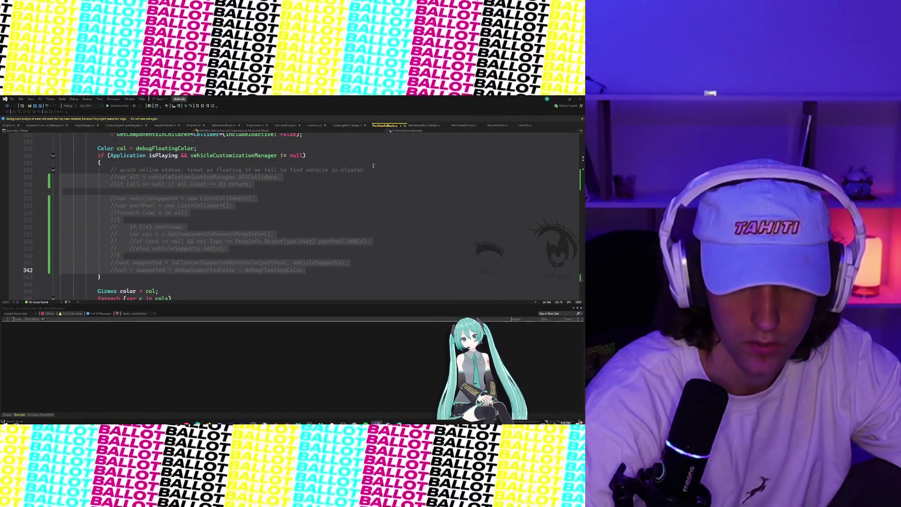
{"action": "scroll", "coordinate": [403, 125], "scroll_direction": "down", "scroll_amount": 1}
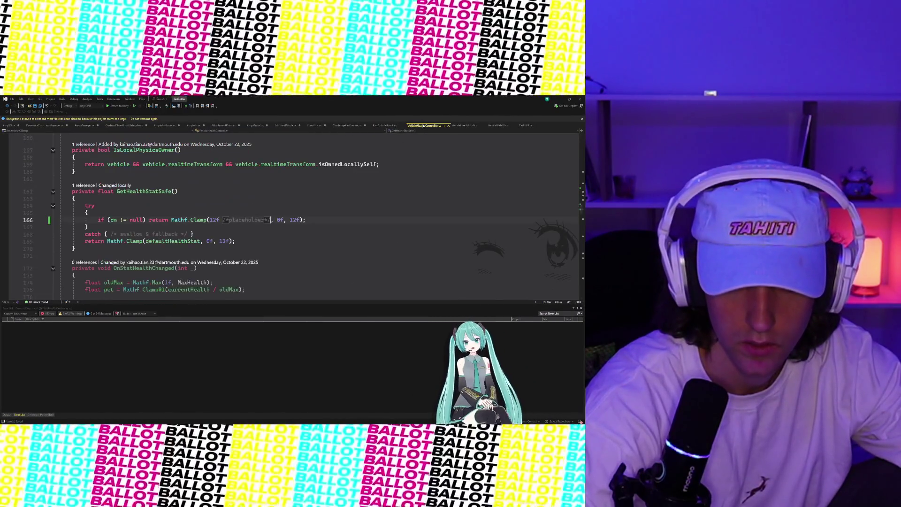
{"action": "scroll", "coordinate": [390, 125], "scroll_direction": "up", "scroll_amount": 1}
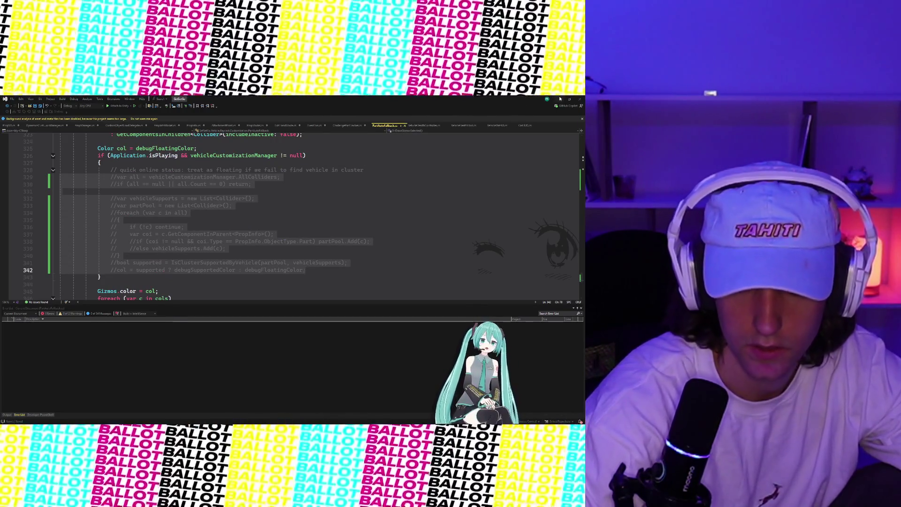
{"action": "key", "text": "alt+Tab"}
{"action": "left_click", "coordinate": [145, 315]}
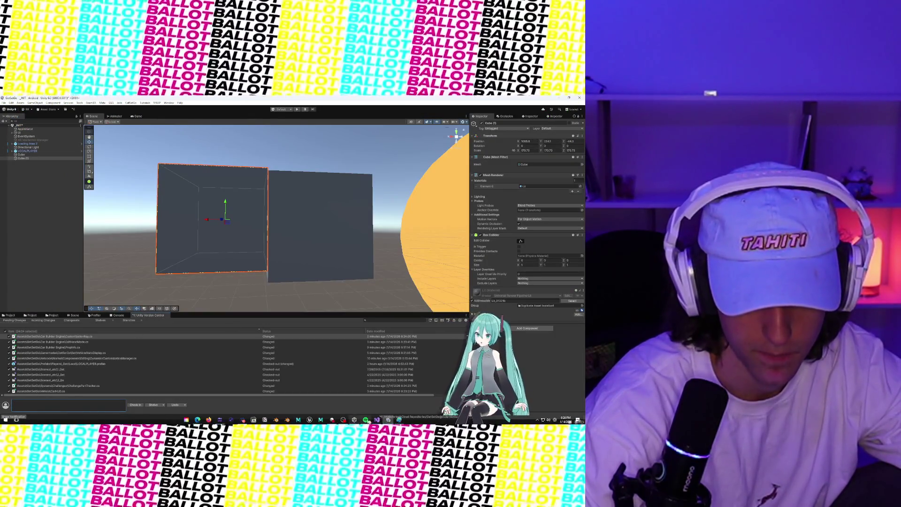
Type a check-in comment about merging 47 changes and pulling out deprecated values.
{"action": "left_click", "coordinate": [368, 421]}
{"action": "key", "text": "alt+Tab"}
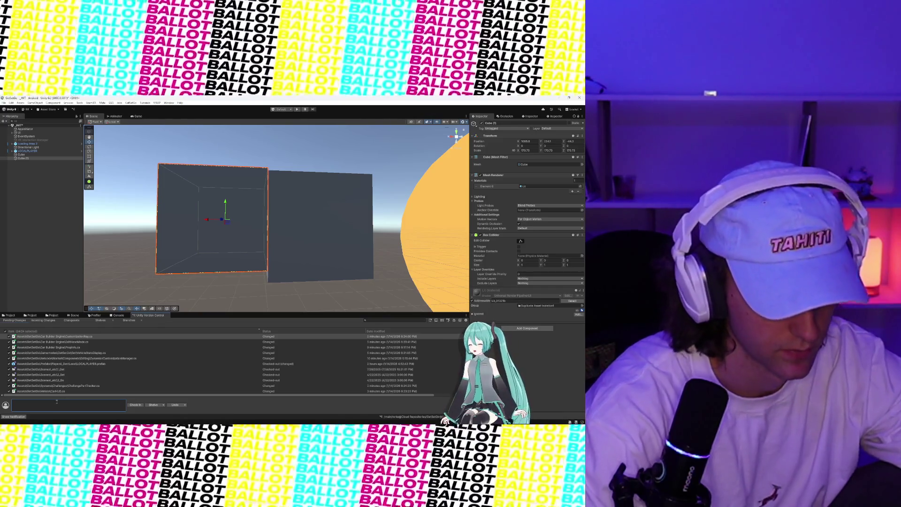
{"action": "type", "text": "Merged KT chan"}
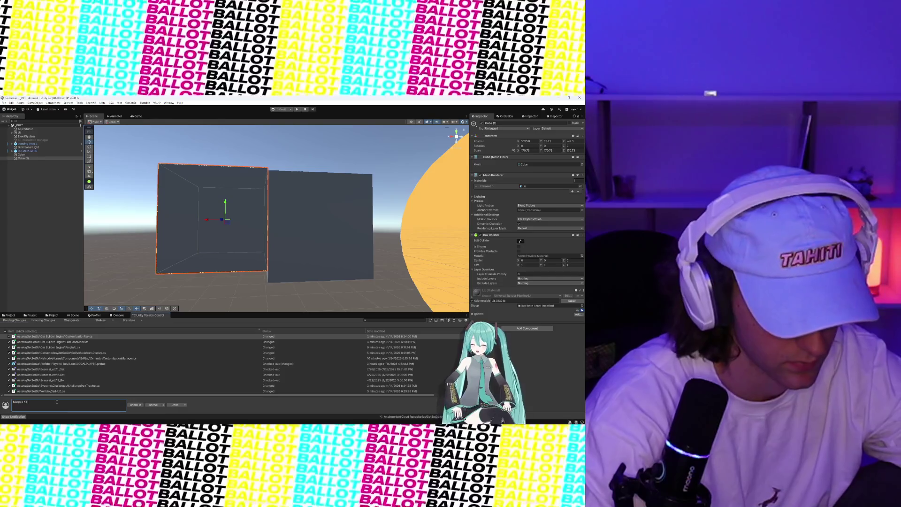
{"action": "type", "text": "ges and pulle"}
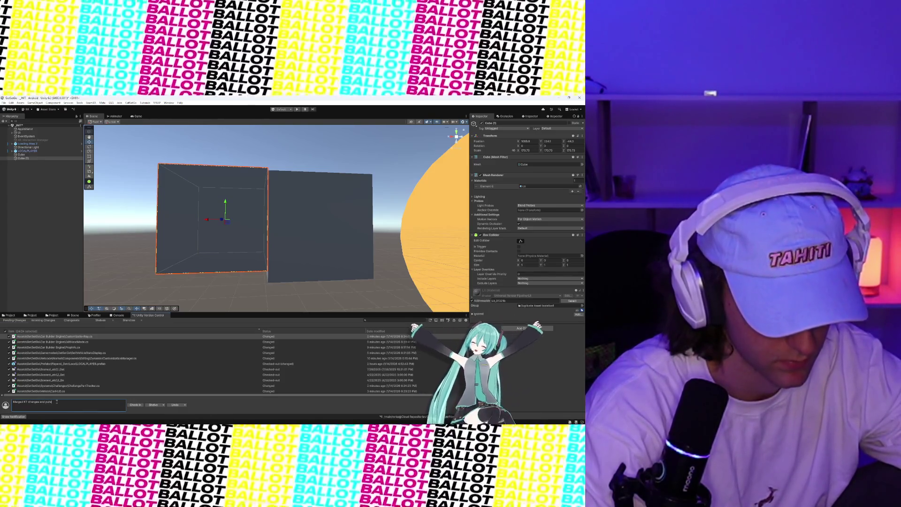
{"action": "type", "text": "d ot deps"}
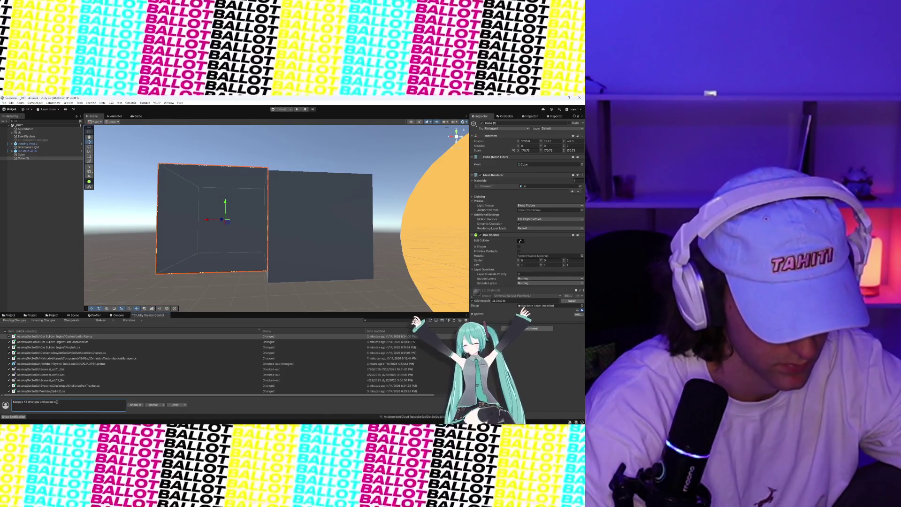
{"action": "type", "text": "ecated values from"}
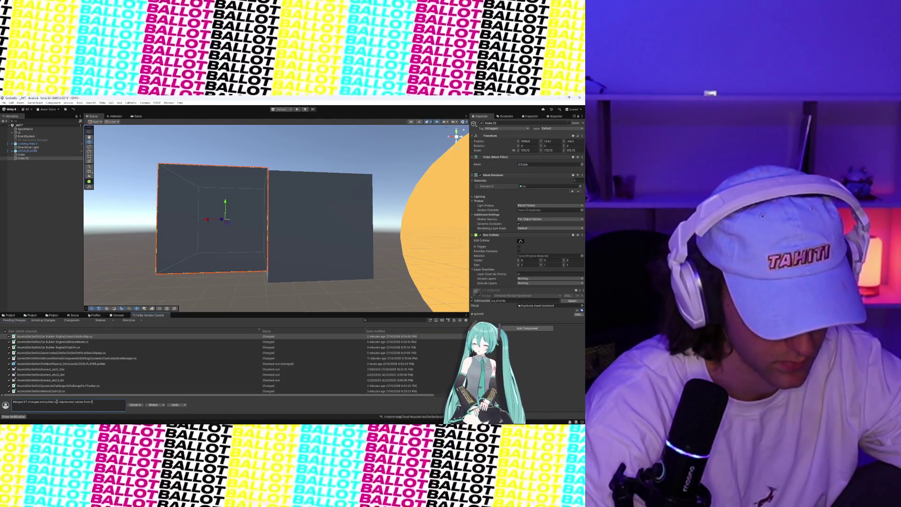
{"action": "type", "text": "ropInfo"}
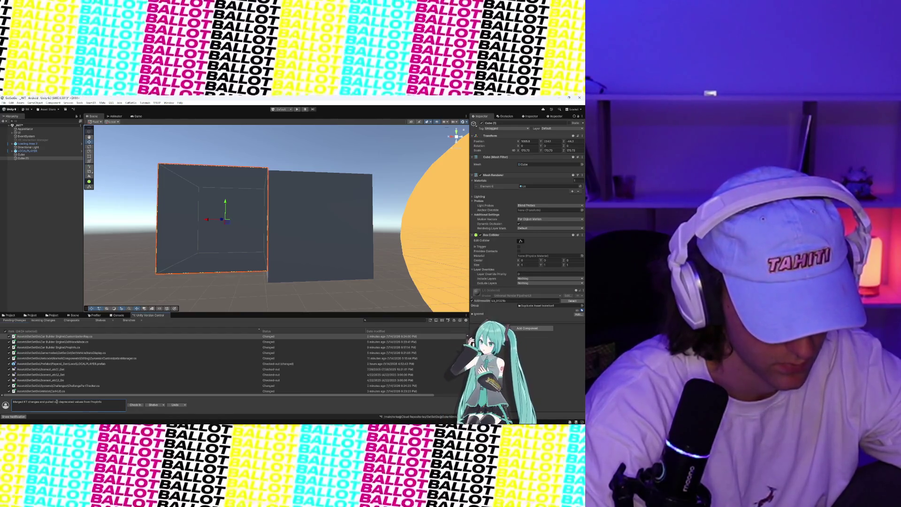
{"action": "type", "text": ", DynamicC"}
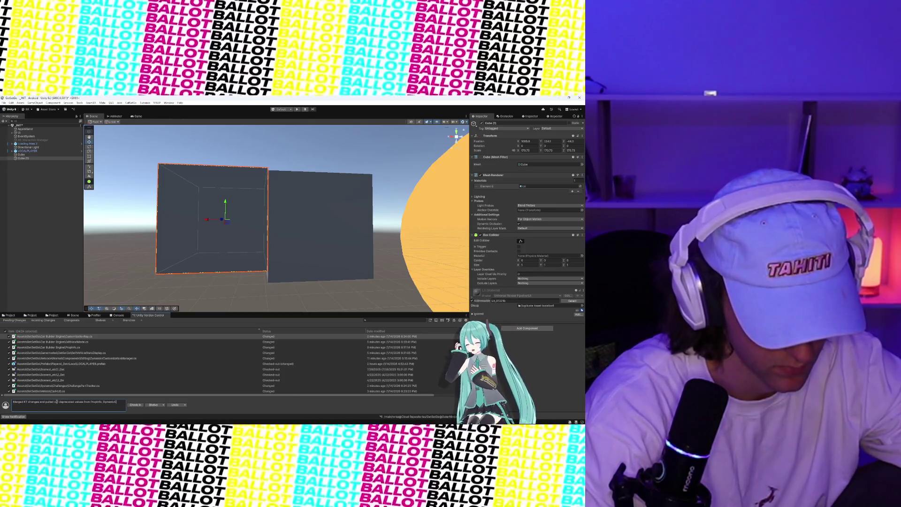
{"action": "type", "text": "ustomization"}
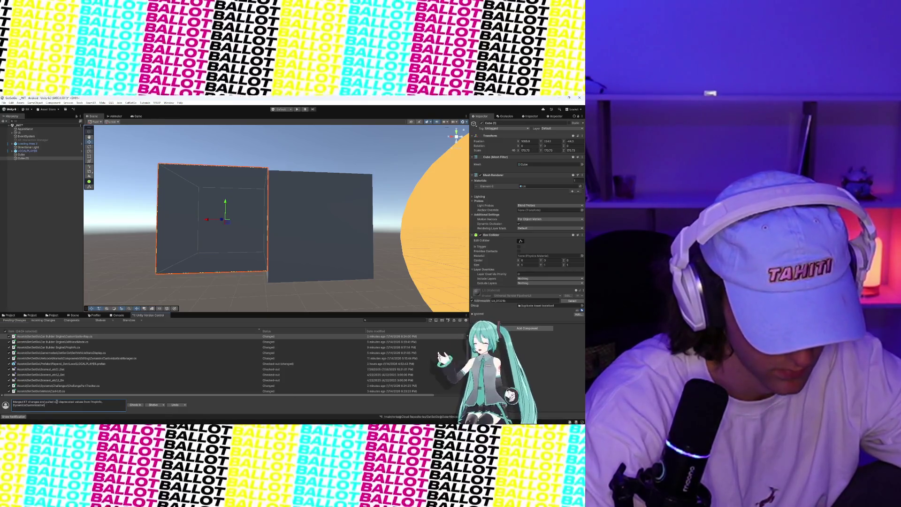
{"action": "type", "text": "Manager"}
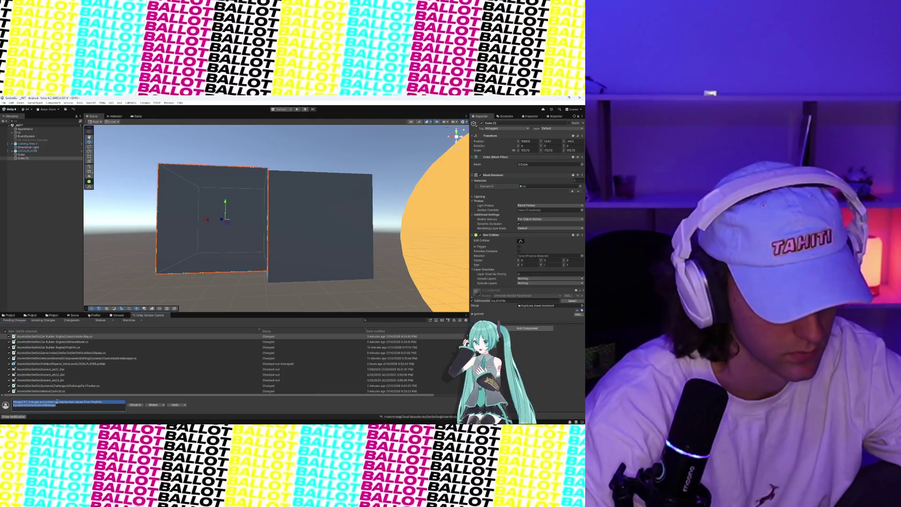
Append '. Affected' scripts to the comment: EditHandMode, ChallengePartTracker, VehicleHealthController, CustomizationRay and others.
{"action": "left_click", "coordinate": [62, 409]}
{"action": "type", "text": ". Affected Scripts:"}
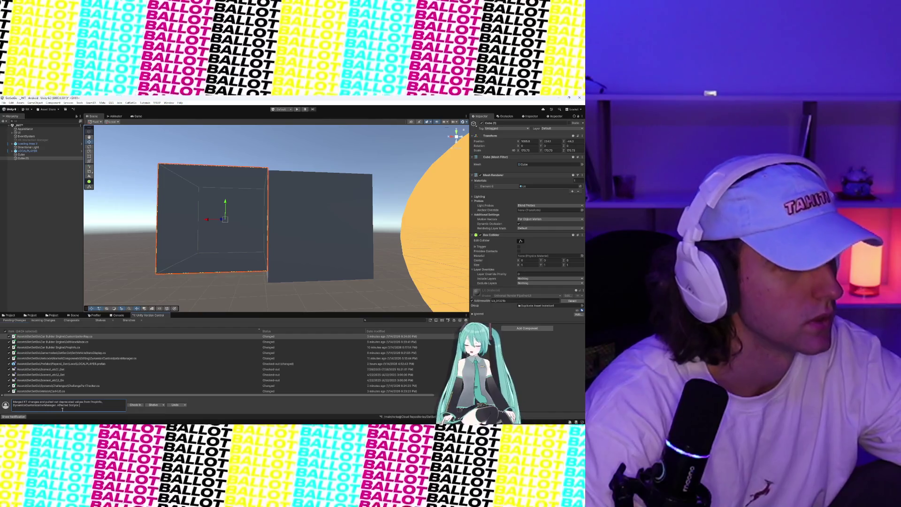
{"action": "type", "text": " EditHandMode,"}
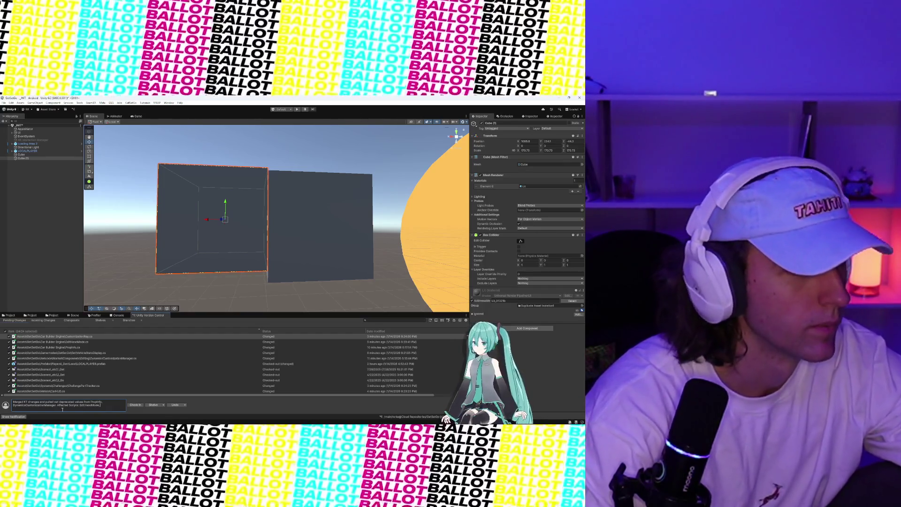
{"action": "type", "text": " ChallengePartTracker"}
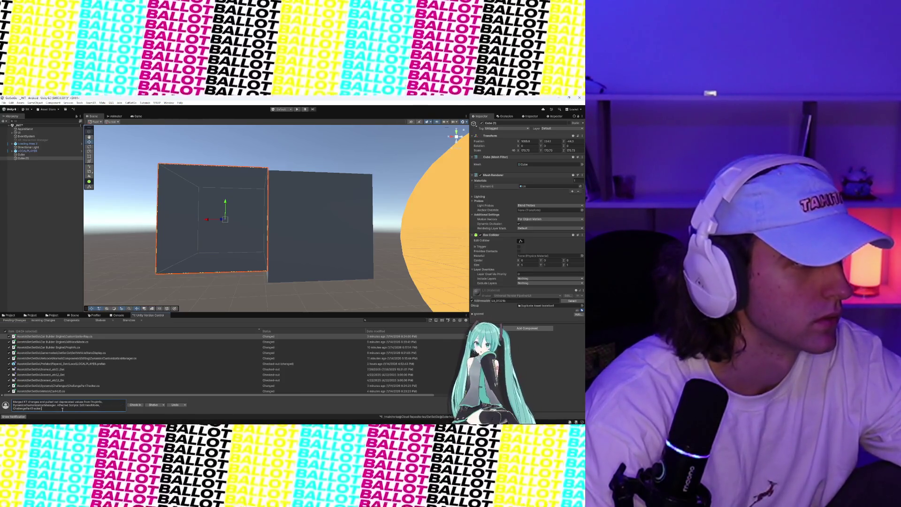
{"action": "type", "text": ", PartAutoFallback, Vehicle"}
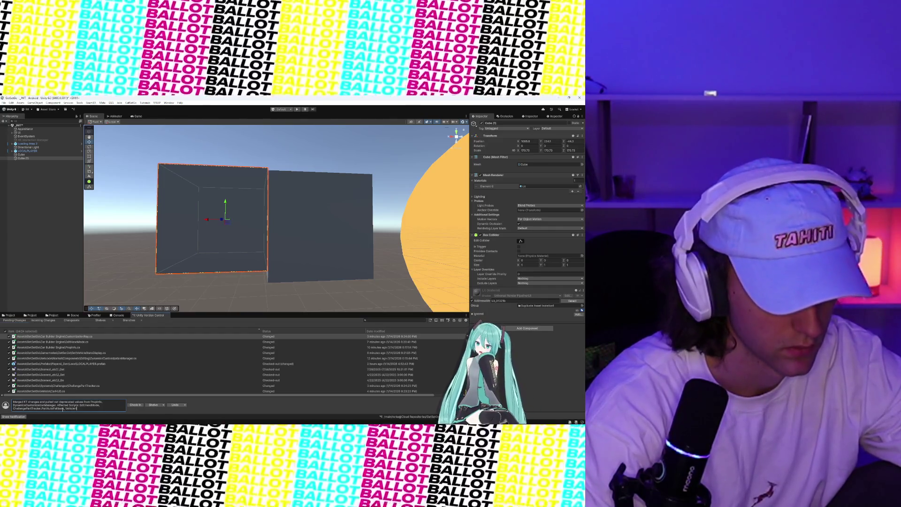
{"action": "type", "text": "oller"}
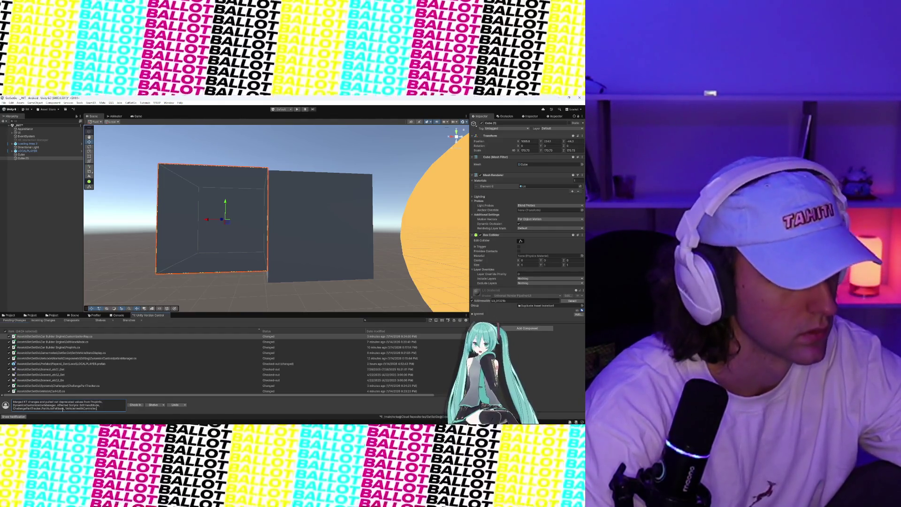
{"action": "type", "text": ", Vehicle"}
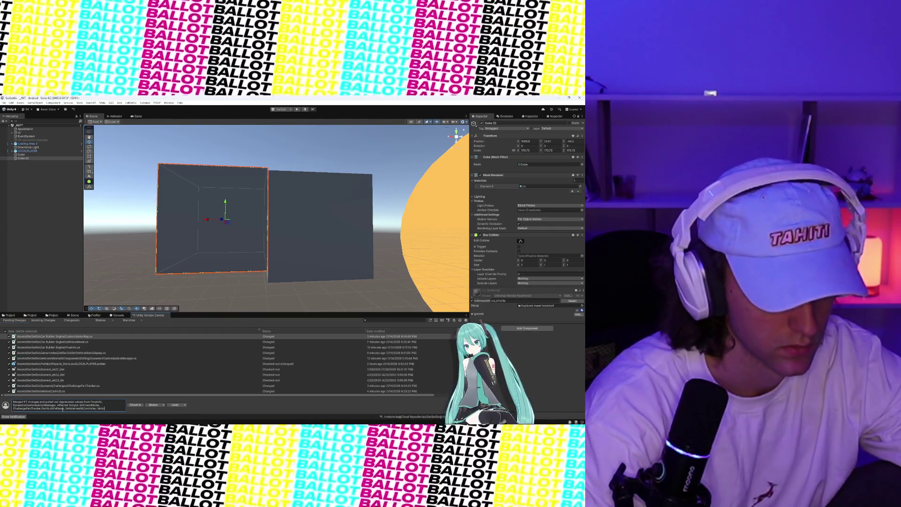
{"action": "type", "text": "HealthHud,"}
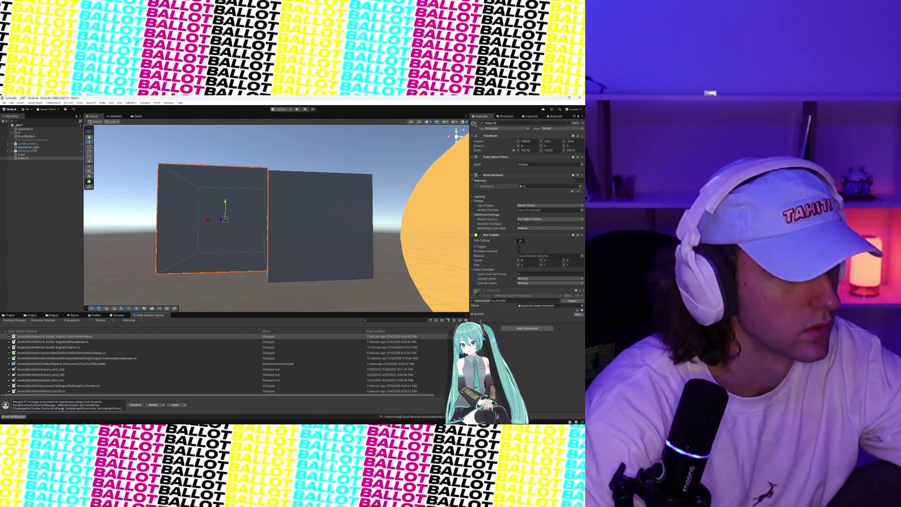
{"action": "type", "text": "eh"}
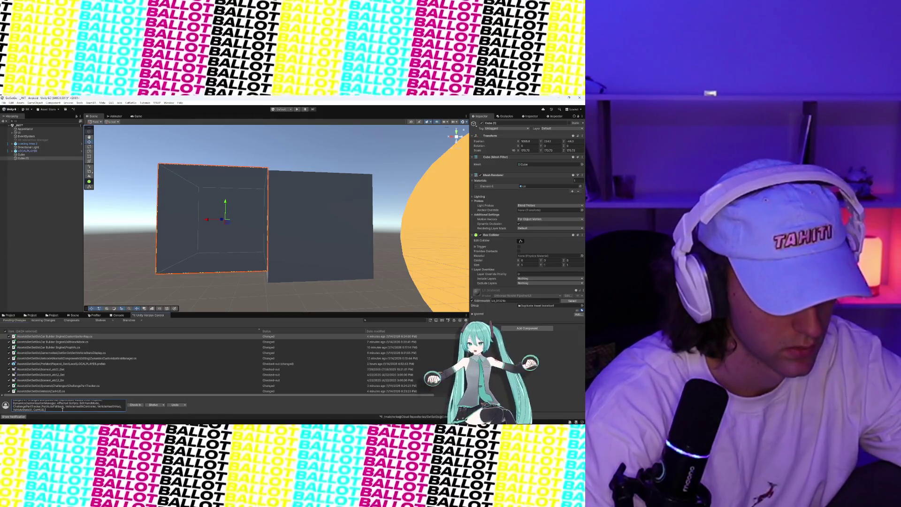
{"action": "type", "text": "Custom"}
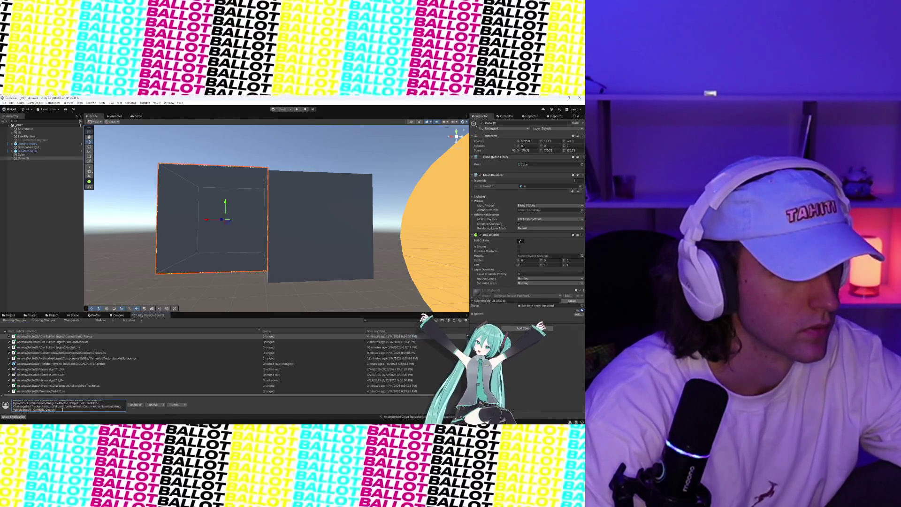
{"action": "type", "text": "izationRay"}
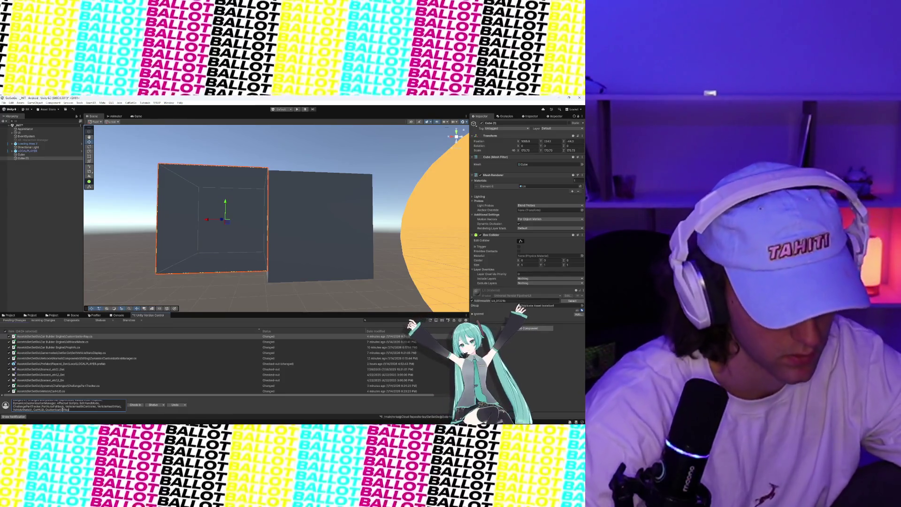
Check in the pending changes, then launch Unity DevOps Version Control via system search 've'.
{"action": "left_click", "coordinate": [135, 404]}
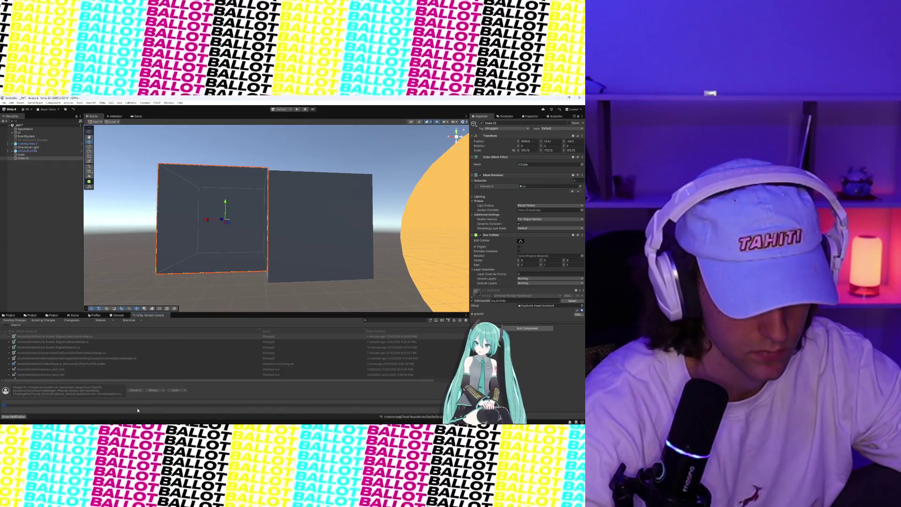
{"action": "mouse_move", "coordinate": [289, 425]}
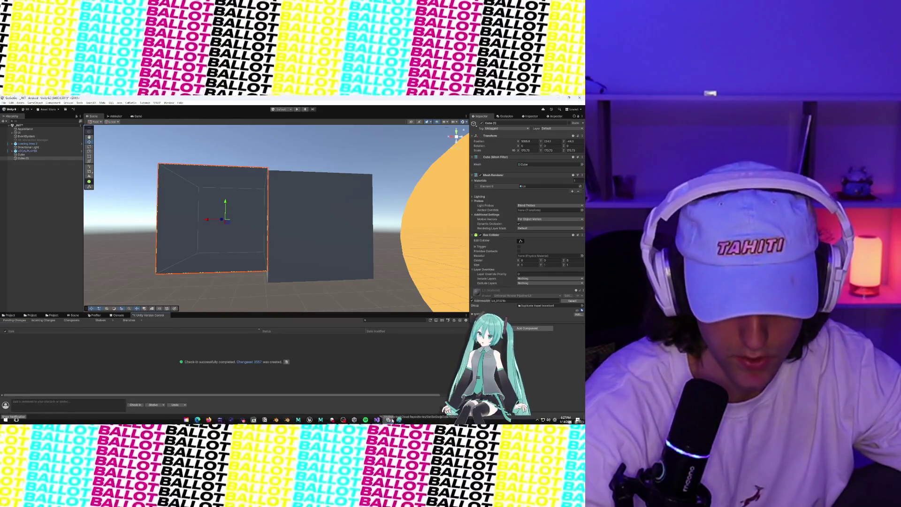
{"action": "key", "text": "super"}
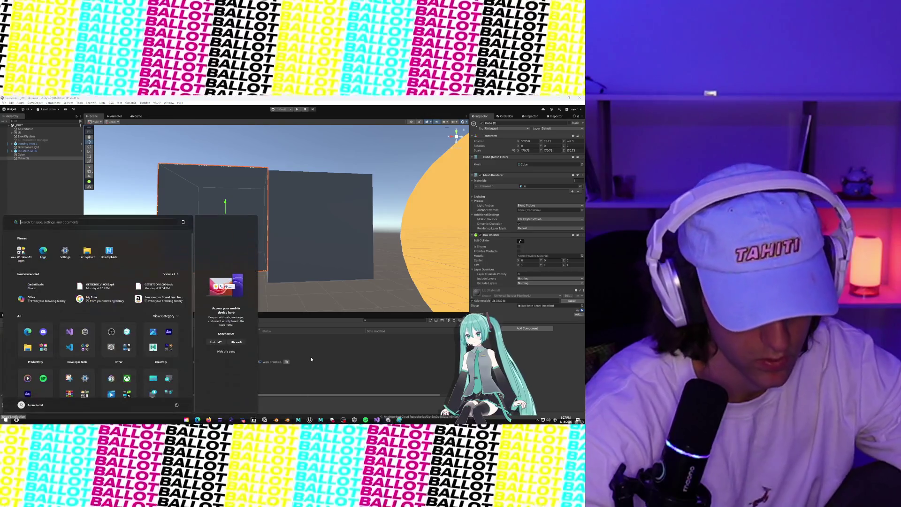
{"action": "type", "text": "ver"}
{"action": "key", "text": "Return"}
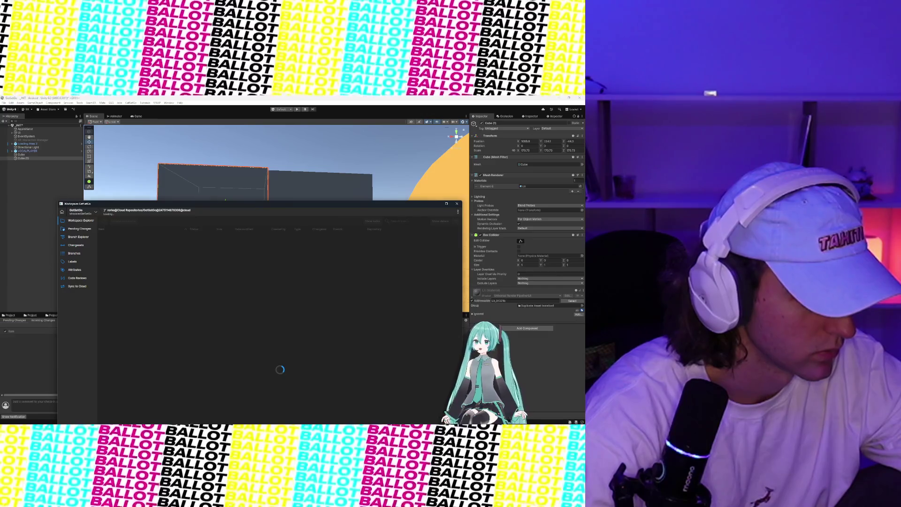
From Branches, merge the working branch into /main/development with 'Merge from this branch to...'.
{"action": "left_click", "coordinate": [67, 254]}
{"action": "left_click_drag", "start_coordinate": [157, 208], "coordinate": [143, 114]}
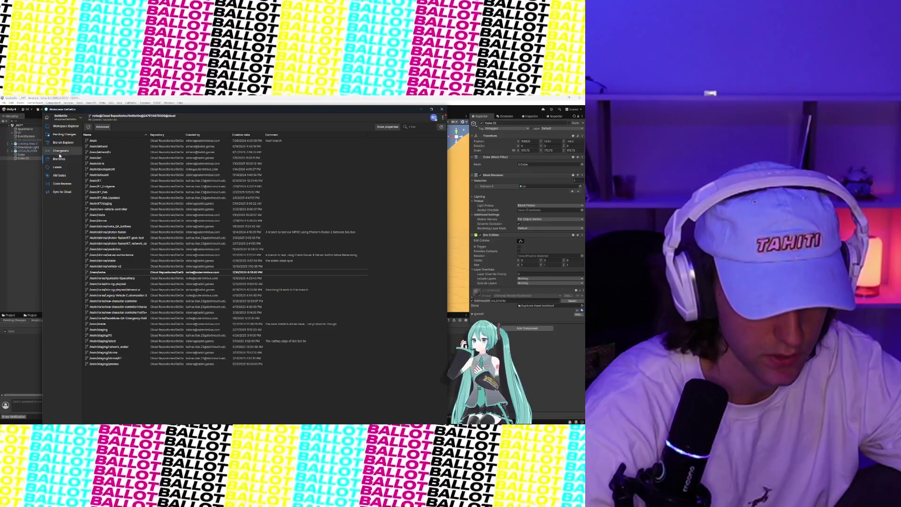
{"action": "left_click", "coordinate": [59, 148]}
{"action": "left_click", "coordinate": [61, 160]}
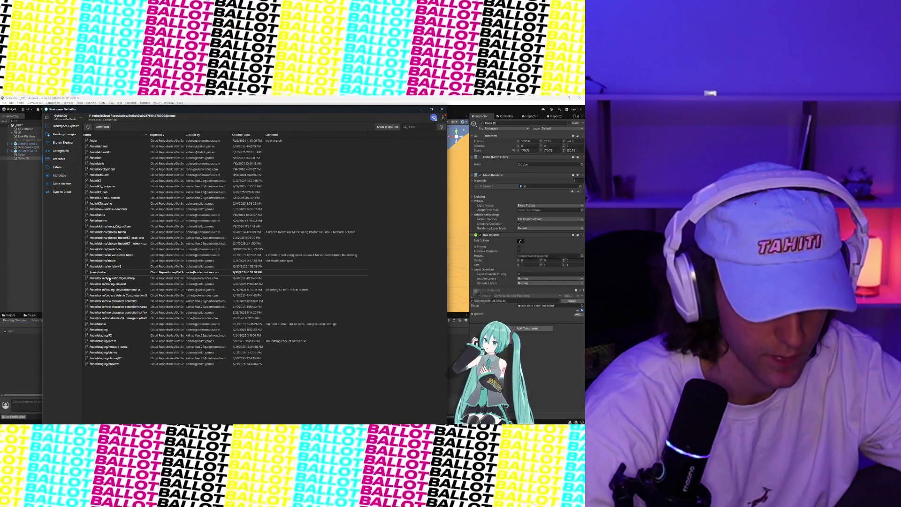
{"action": "right_click", "coordinate": [109, 273]}
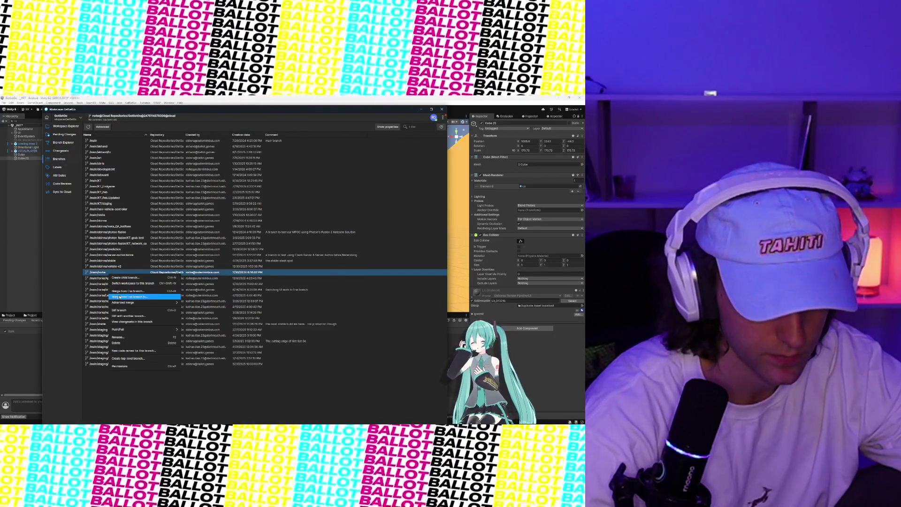
{"action": "left_click", "coordinate": [120, 296]}
{"action": "left_click", "coordinate": [234, 282]}
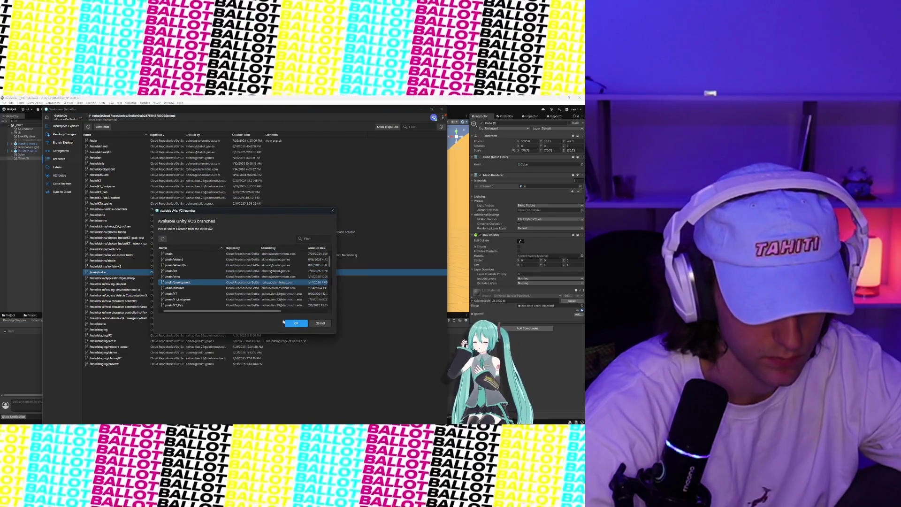
{"action": "left_click", "coordinate": [287, 322]}
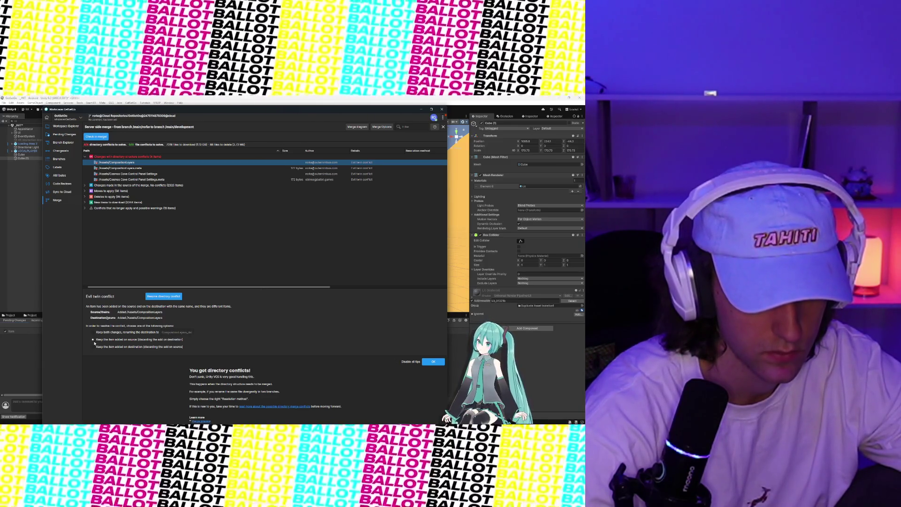
Resolve all four directory conflicts with Keep source changes.
{"action": "left_click", "coordinate": [151, 297]}
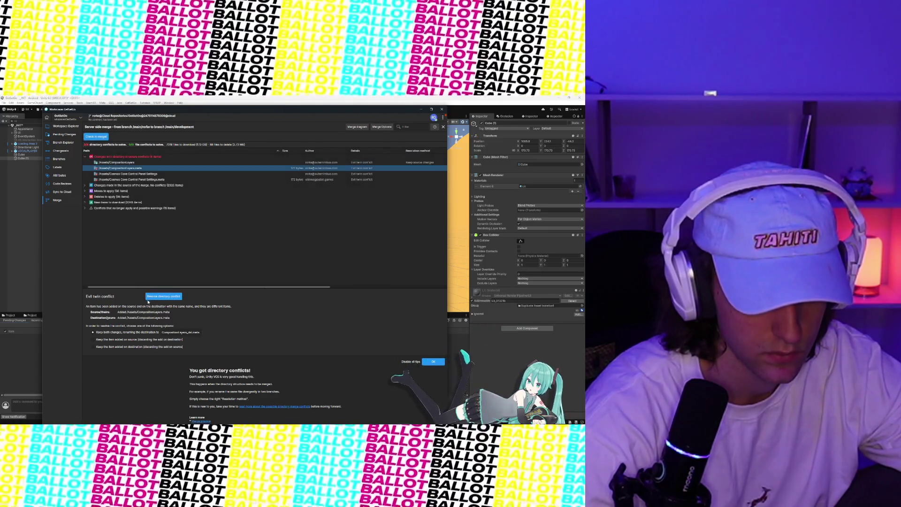
{"action": "left_click", "coordinate": [151, 297]}
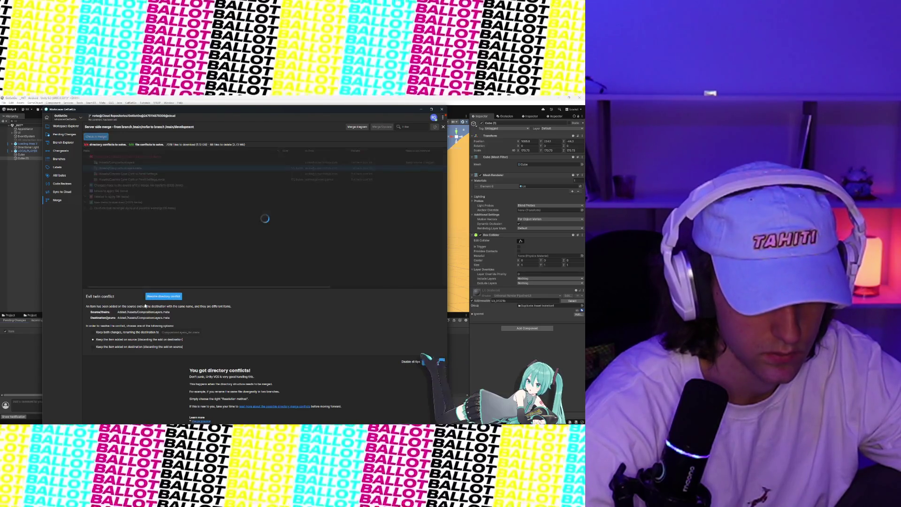
{"action": "left_click", "coordinate": [152, 297]}
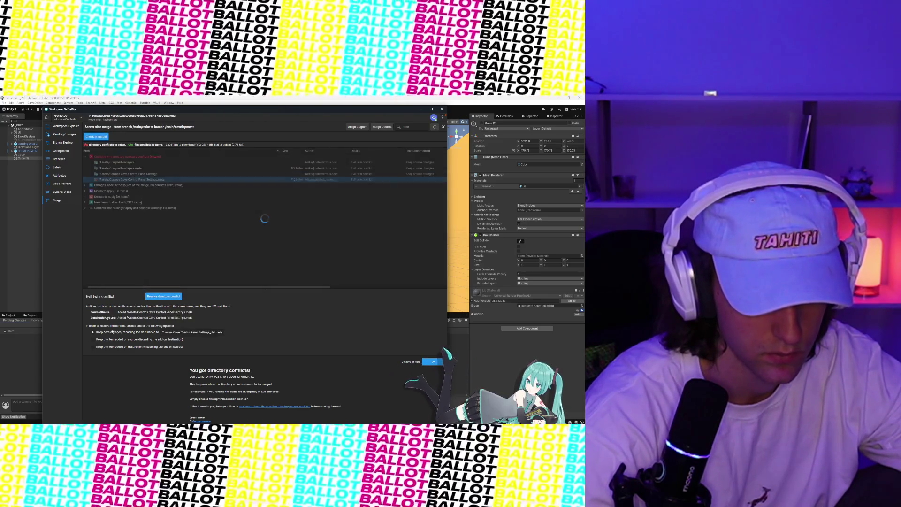
{"action": "left_click", "coordinate": [155, 296]}
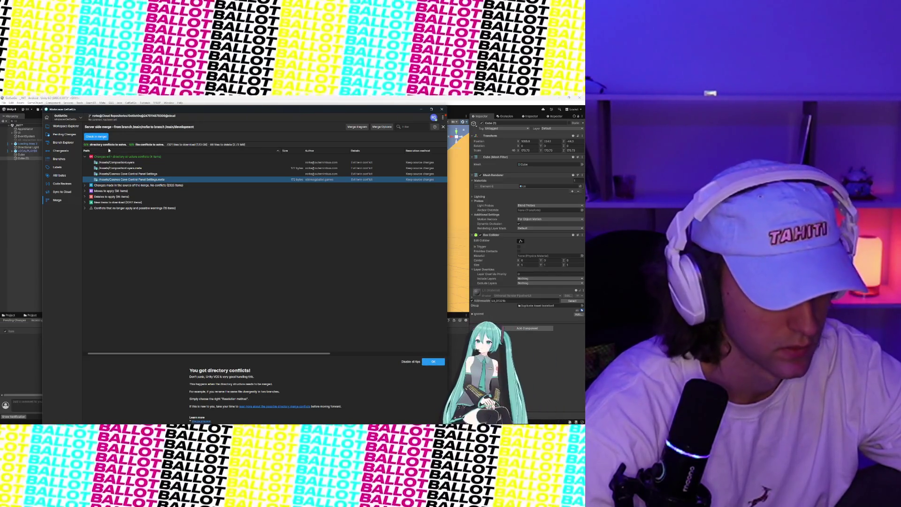
Copy the earlier check-in comment from Branch Explorer and start Check in merge.
{"action": "left_click", "coordinate": [72, 143]}
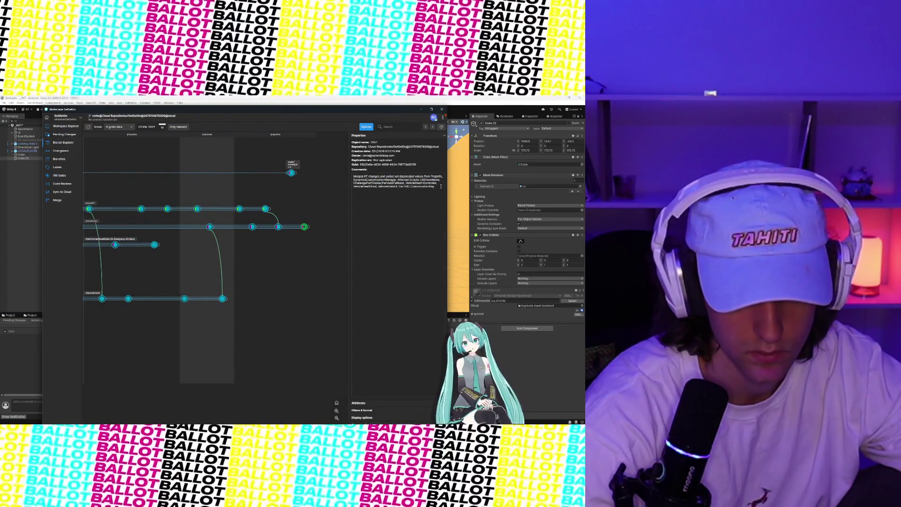
{"action": "triple_click", "coordinate": [443, 178]}
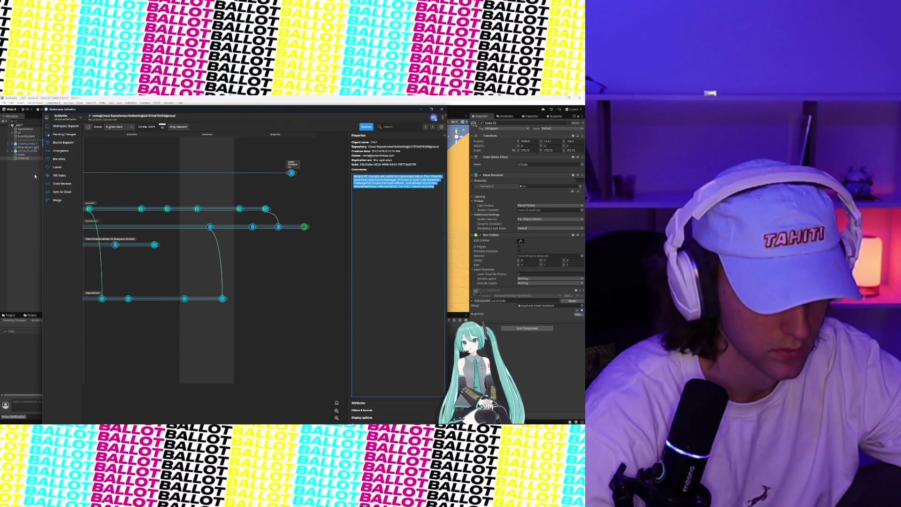
{"action": "left_click", "coordinate": [56, 200]}
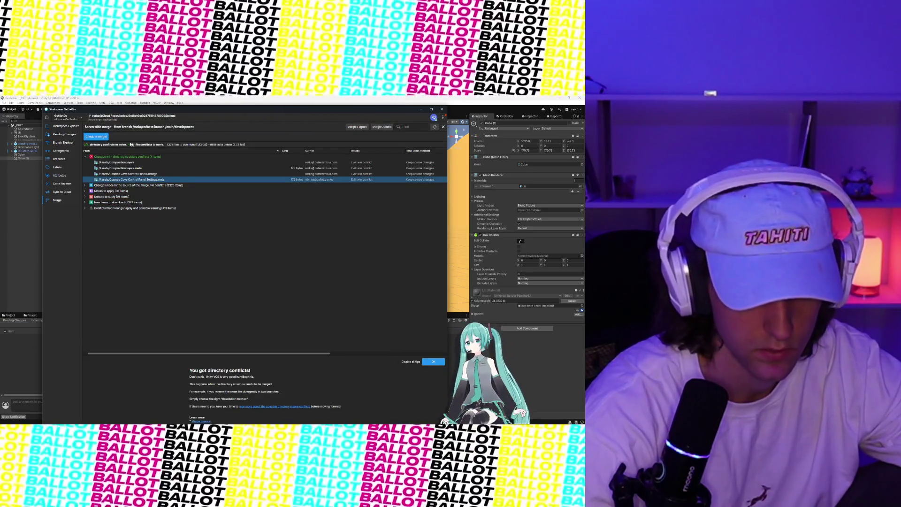
{"action": "left_click", "coordinate": [96, 136]}
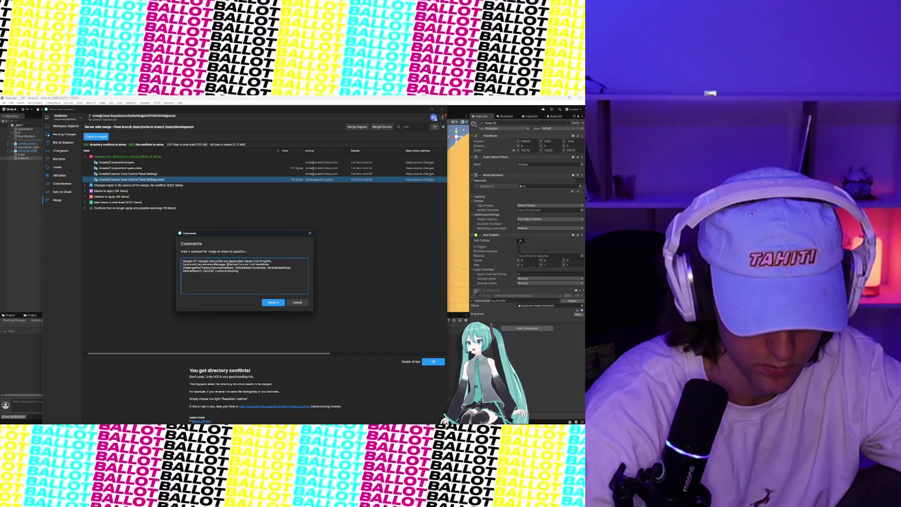
Put each affected script (EditHandMode, PartAutoFallback, VehicleHealthController, VehicleHealthHud, VehicleStatsUI, CarHUD) on its own line.
{"action": "key", "text": "Return"}
{"action": "key", "text": "Return"}
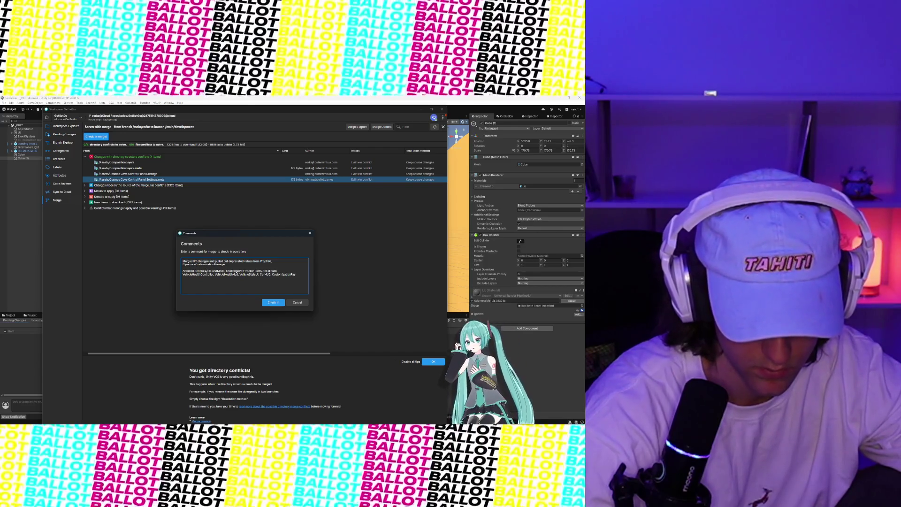
{"action": "key", "text": "Return"}
{"action": "key", "text": "Return"}
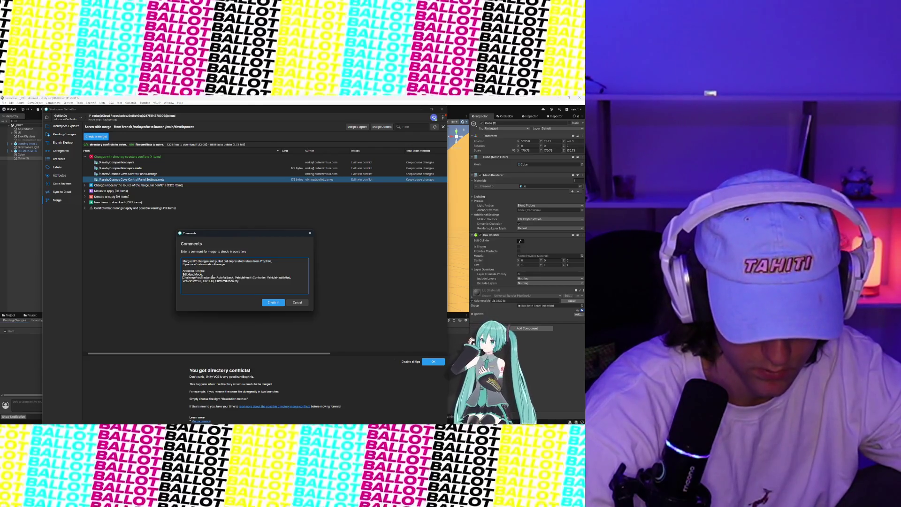
{"action": "key", "text": "Return"}
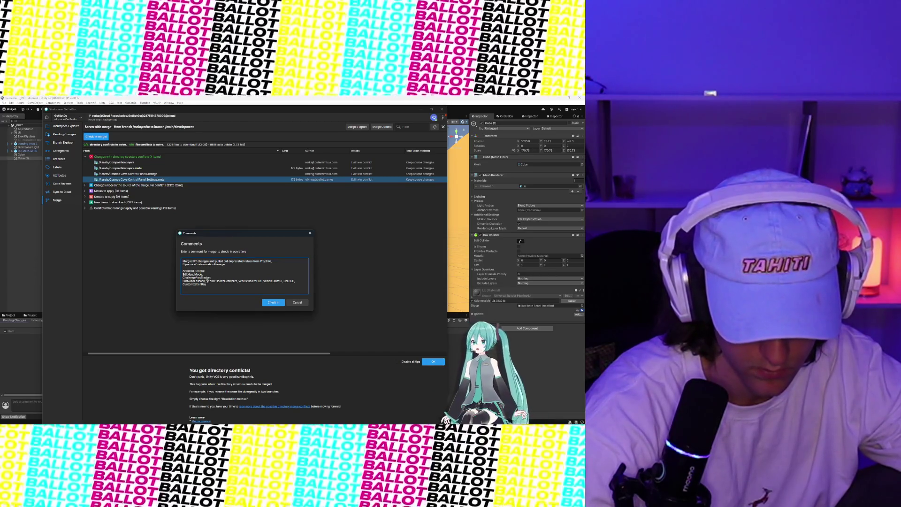
{"action": "key", "text": "Return"}
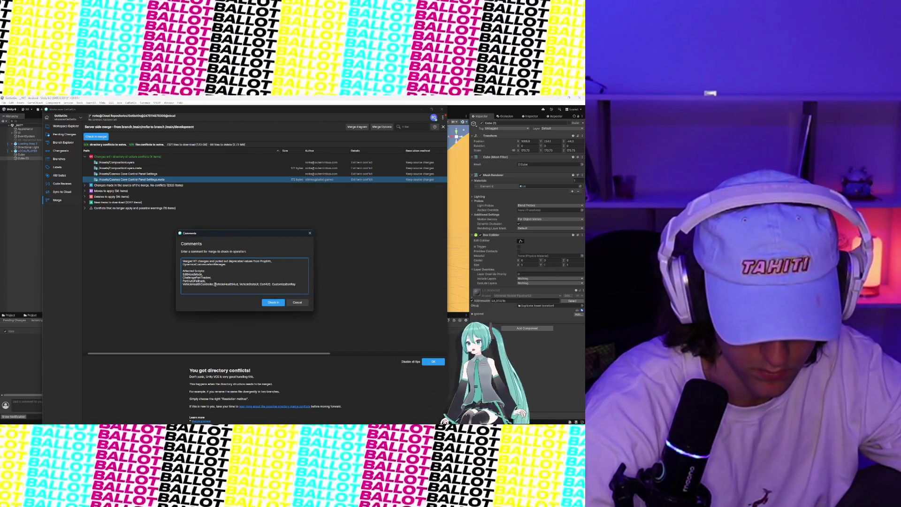
{"action": "key", "text": "Return"}
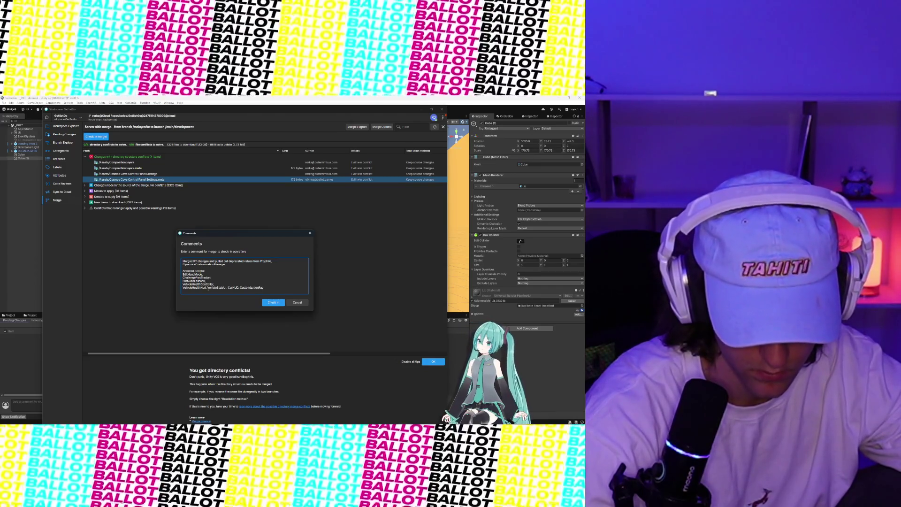
{"action": "key", "text": "Return"}
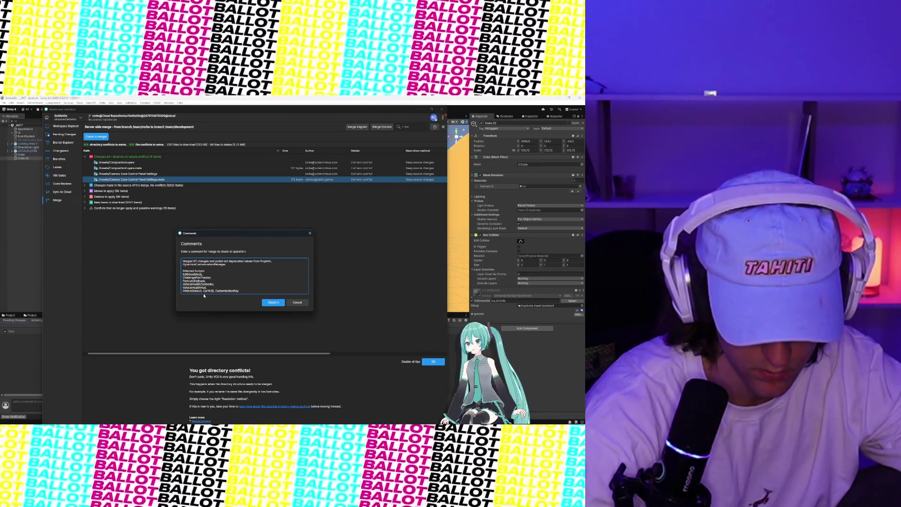
{"action": "left_click", "coordinate": [202, 290]}
{"action": "key", "text": "Return"}
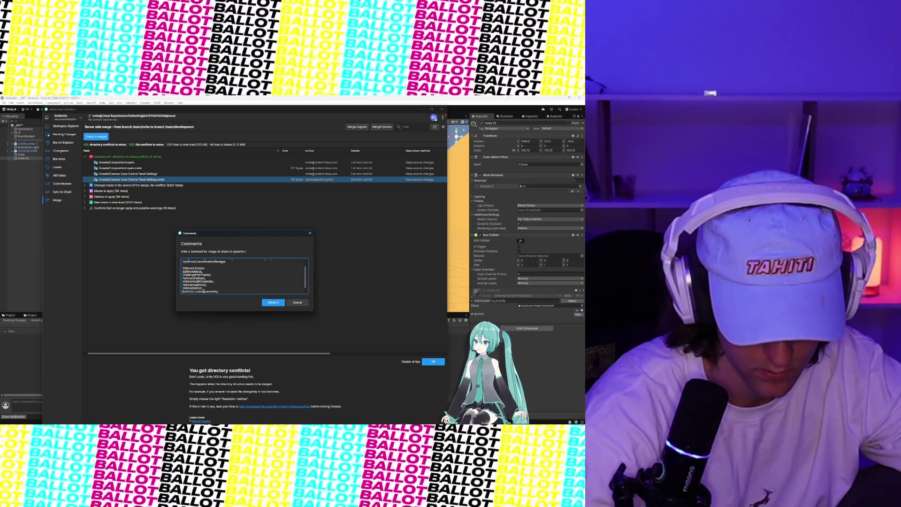
Add the title 'First full pass of GSG 2.0 Reworks' at the top of the comment.
{"action": "scroll", "coordinate": [241, 268], "scroll_direction": "up", "scroll_amount": 2}
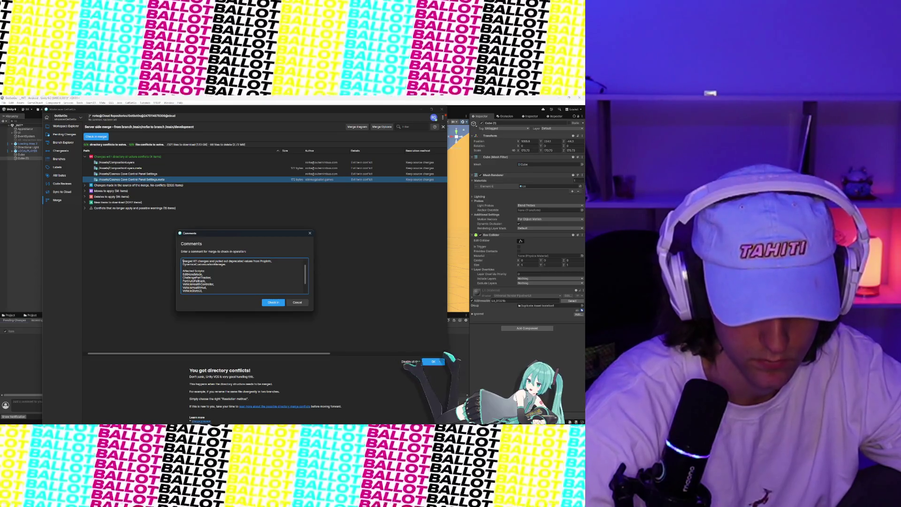
{"action": "scroll", "coordinate": [183, 264], "scroll_direction": "down", "scroll_amount": 2}
{"action": "scroll", "coordinate": [183, 269], "scroll_direction": "up", "scroll_amount": 2}
{"action": "left_click", "coordinate": [186, 261]}
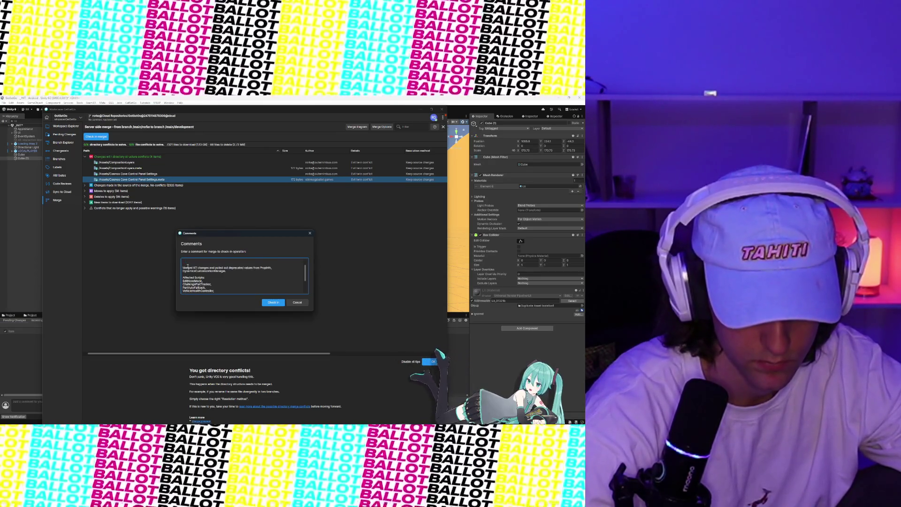
{"action": "type", "text": "Fixe"}
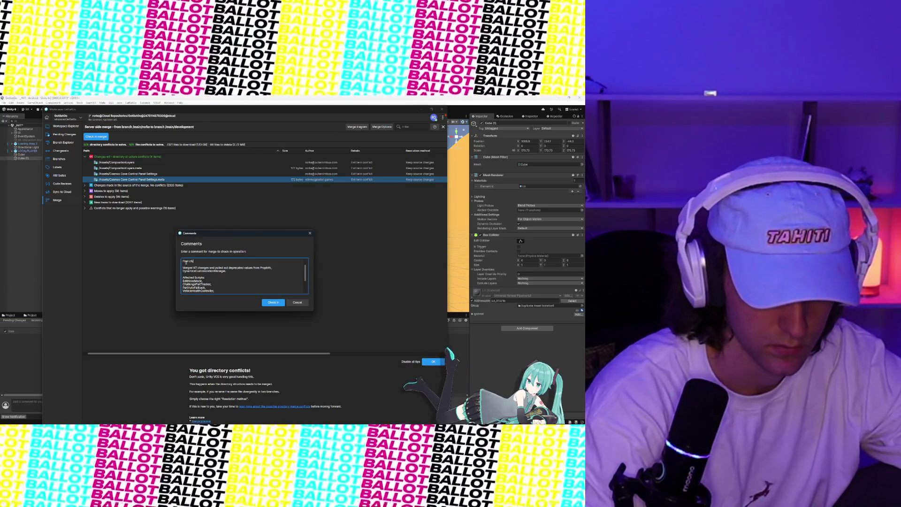
{"action": "type", "text": "ll pass of"}
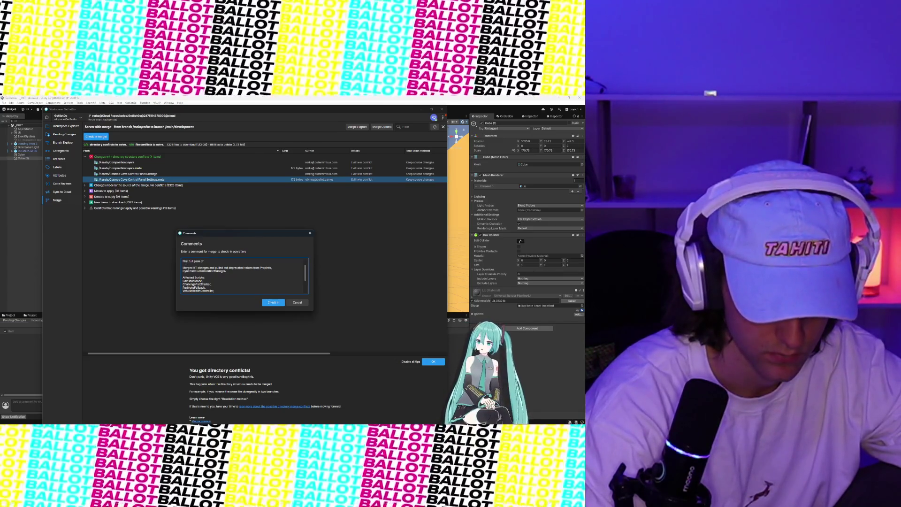
{"action": "type", "text": " GSG 2"}
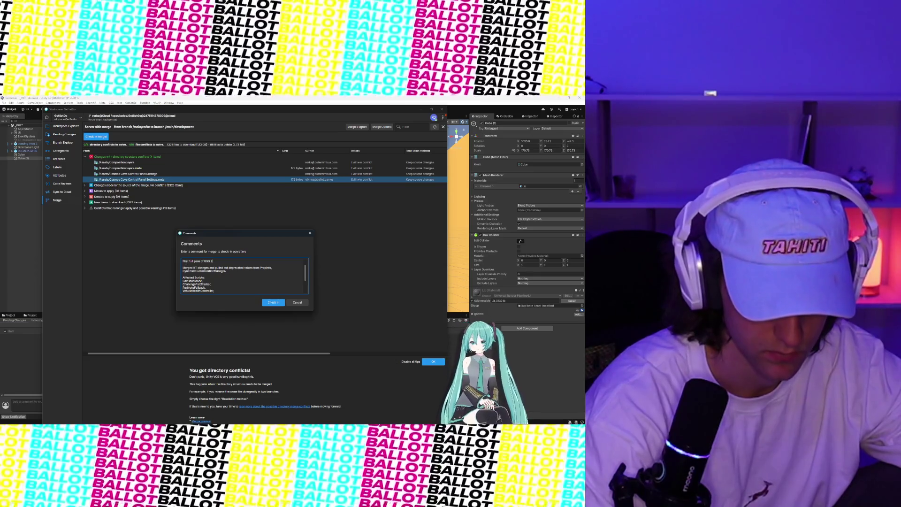
{"action": "type", "text": ".0work"}
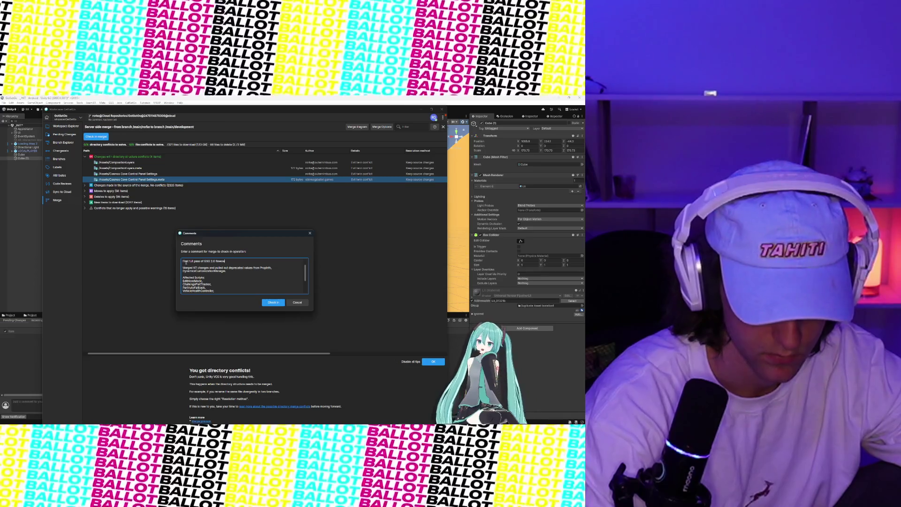
{"action": "type", "text": "."}
{"action": "key", "text": "Return"}
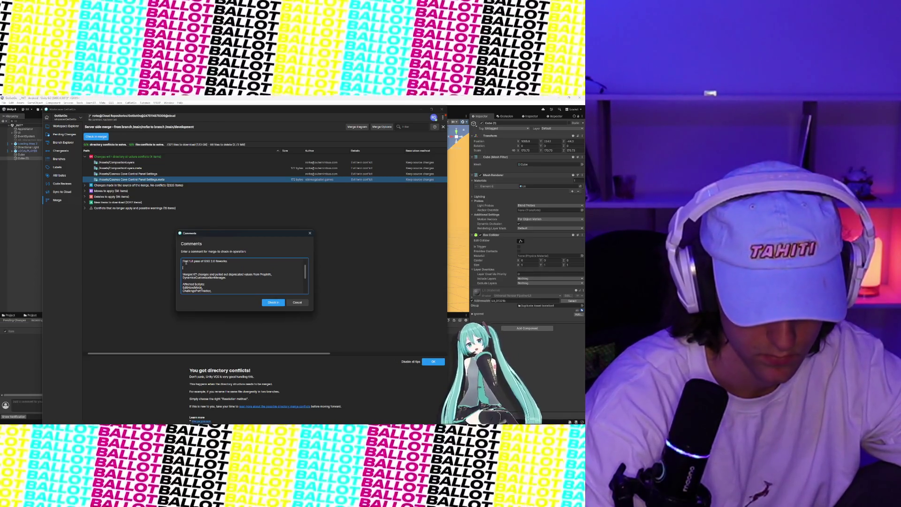
Add a 'Reworked:' list with PartSOCustomizationManager and CustomObjectManager on the following line.
{"action": "type", "text": "Rework"}
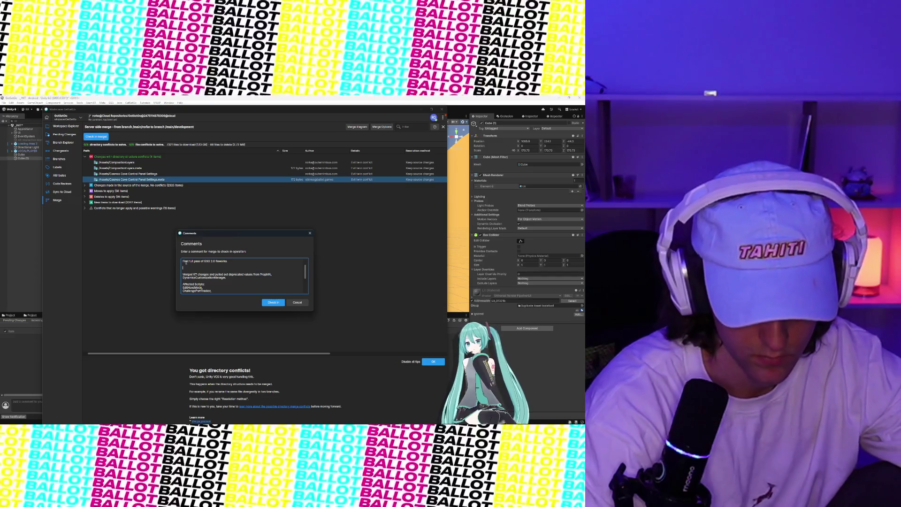
{"action": "type", "text": "ed:"}
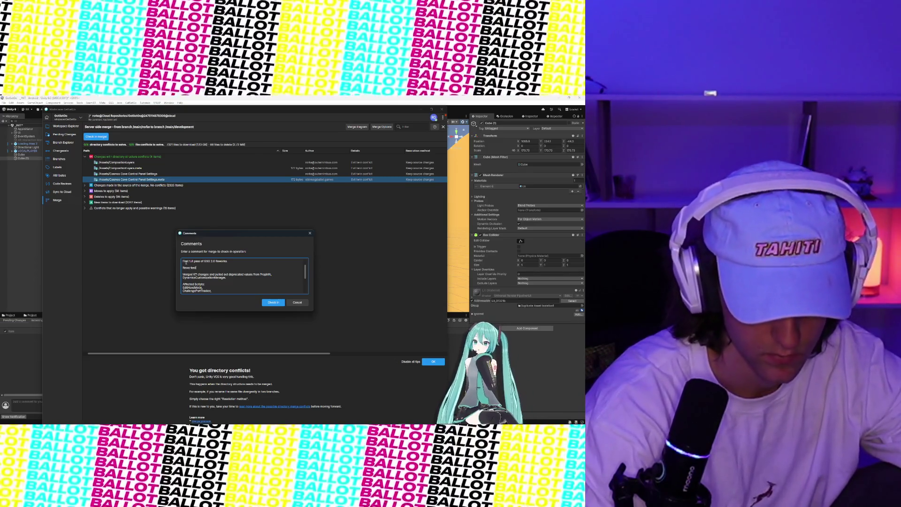
{"action": "type", "text": " Part"}
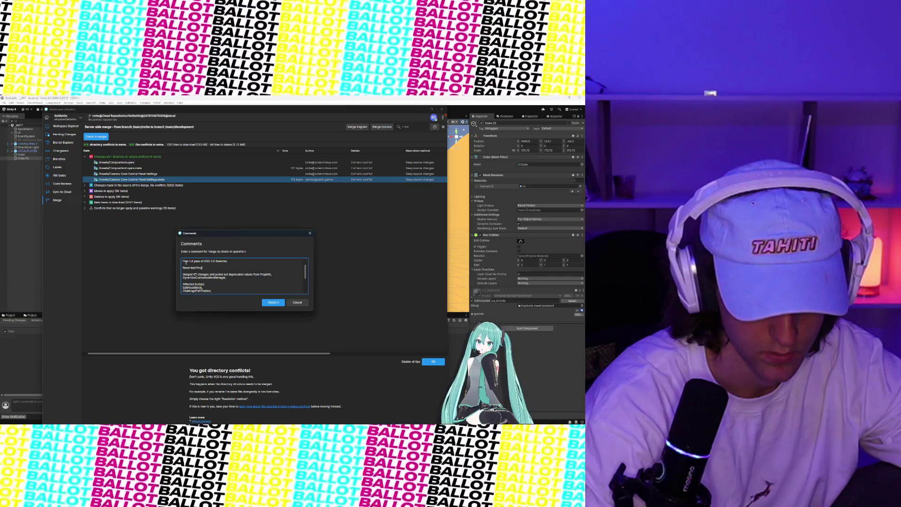
{"action": "type", "text": "SO + Veh"}
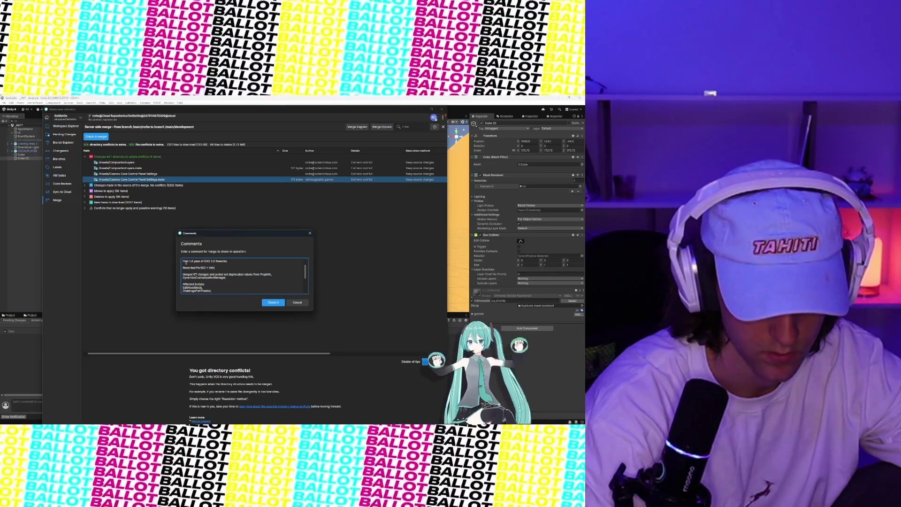
{"action": "type", "text": "icleCustomizat"}
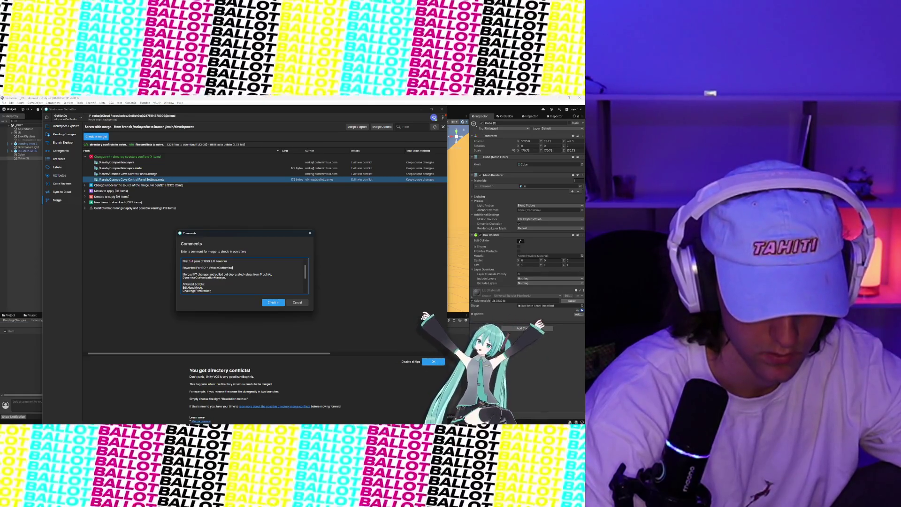
{"action": "type", "text": "ionManager +"}
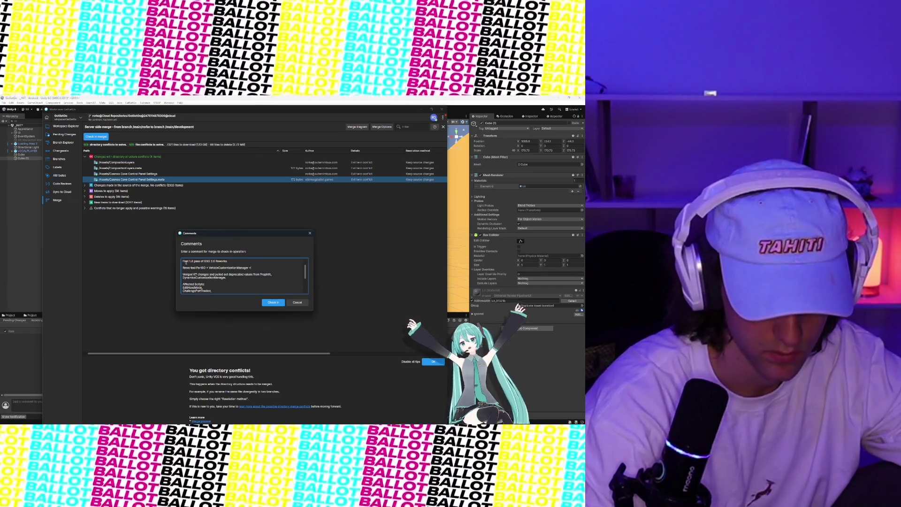
{"action": "type", "text": " Pustom"}
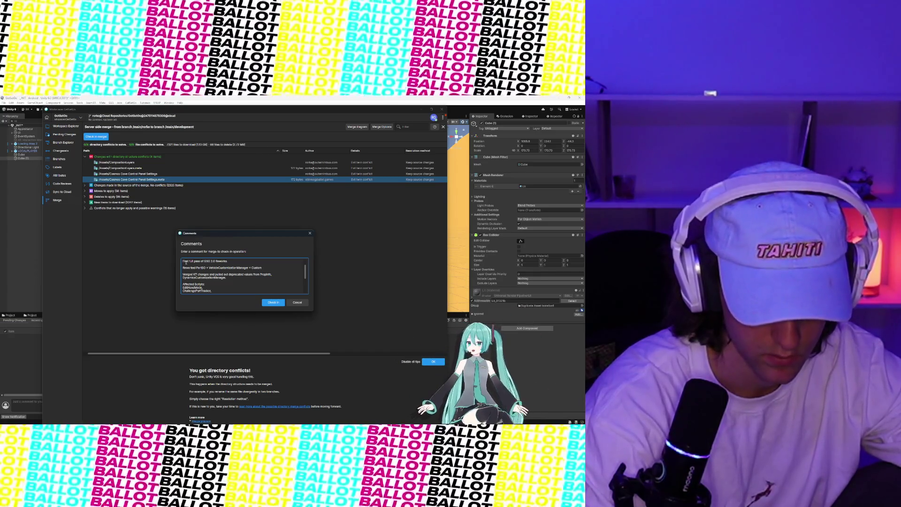
{"action": "type", "text": "ObjectInfo +"}
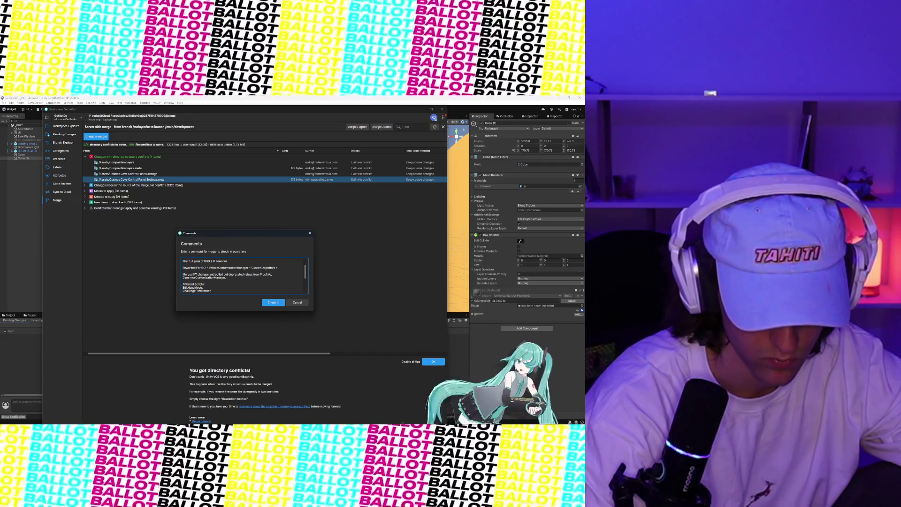
{"action": "type", "text": "CustomObjec"}
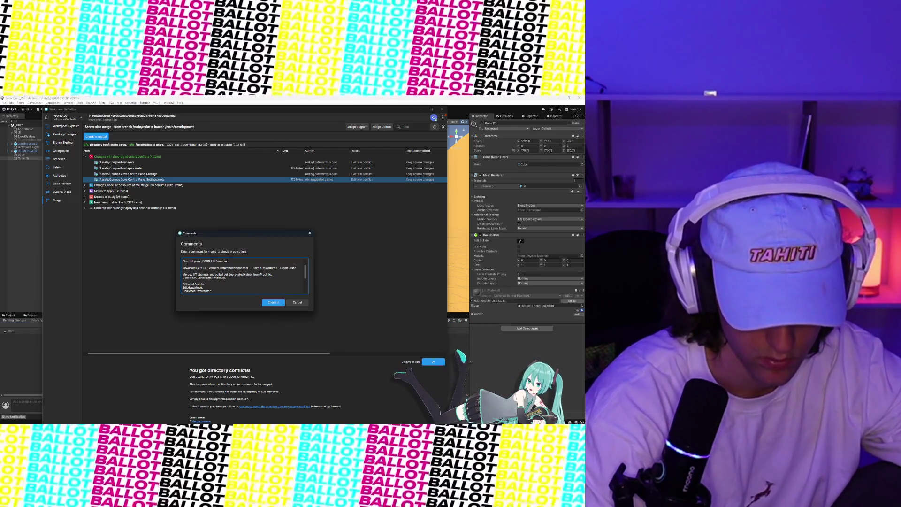
{"action": "type", "text": "tManager"}
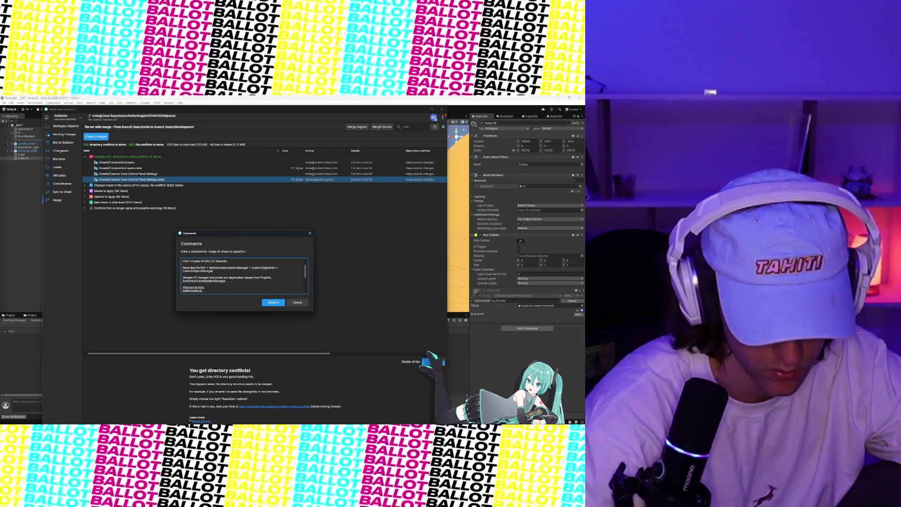
{"action": "left_click", "coordinate": [195, 268]}
{"action": "type", "text": ":"}
{"action": "key", "text": "Return"}
{"action": "key", "text": "Return"}
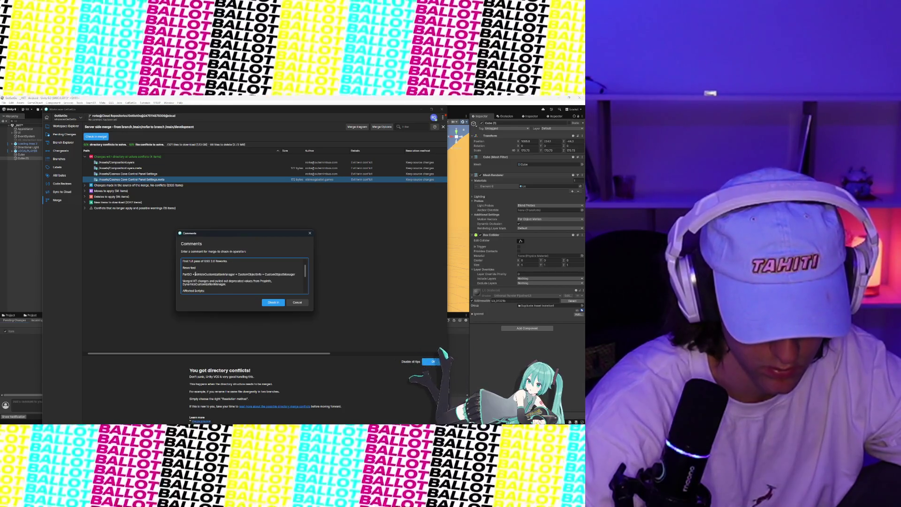
Break the PartSO, VehicleCustomizationManager and CustomObjectInfo rename mappings onto separate lines.
{"action": "left_click", "coordinate": [194, 274]}
{"action": "key", "text": "Return"}
{"action": "key", "text": "Return"}
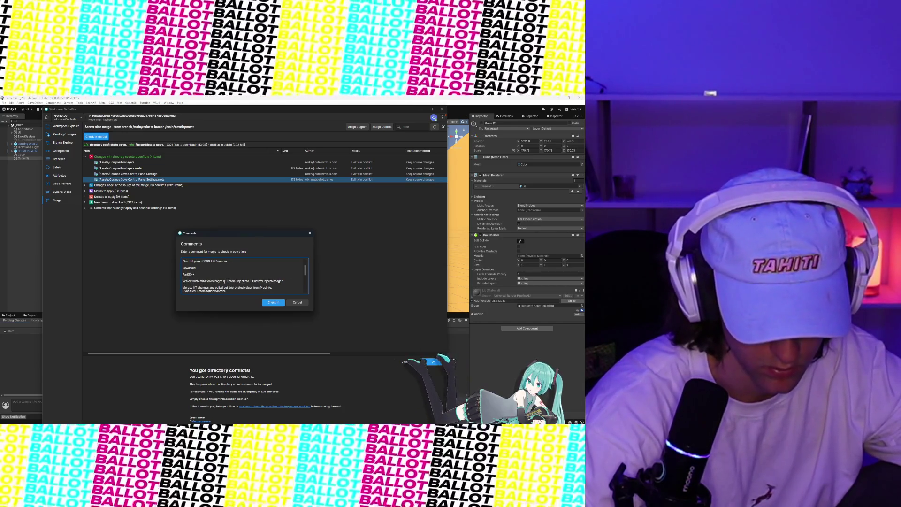
{"action": "left_click", "coordinate": [224, 280]}
{"action": "key", "text": "Return"}
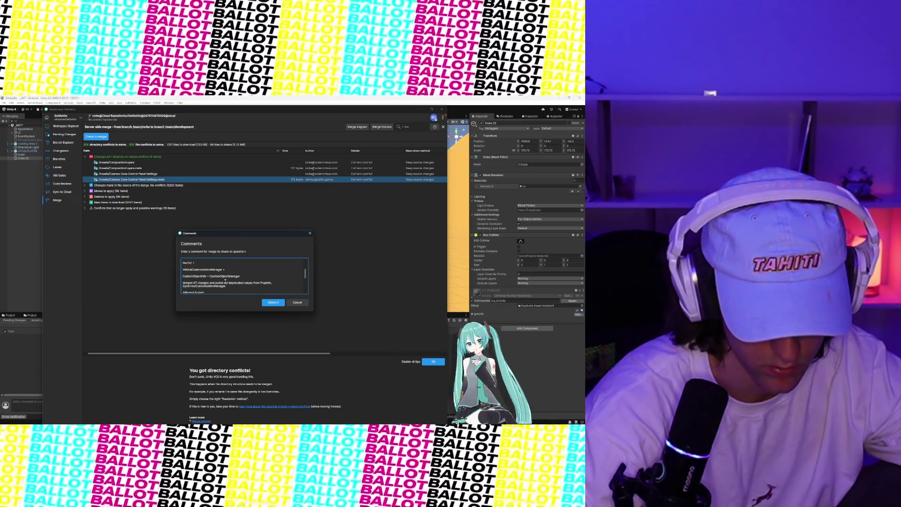
{"action": "left_click", "coordinate": [210, 276]}
{"action": "key", "text": "Return"}
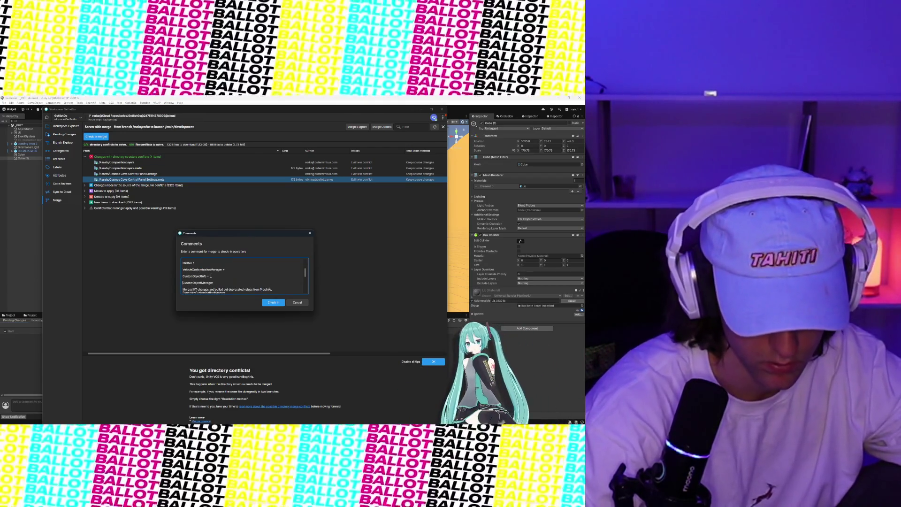
Insert blank lines above the Merged KT changes note for the EditHandMode + CustomizationRay rework line.
{"action": "scroll", "coordinate": [213, 265], "scroll_direction": "up", "scroll_amount": 2}
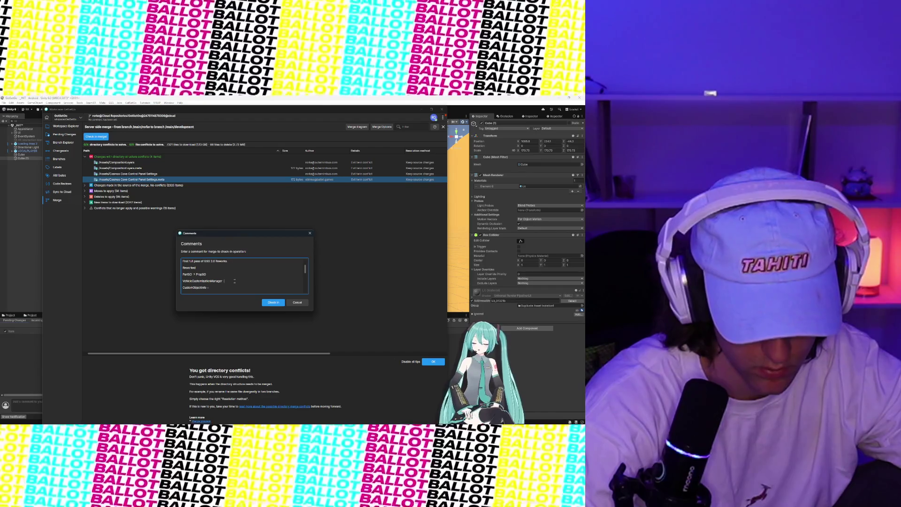
{"action": "type", "text": "Dynamic"}
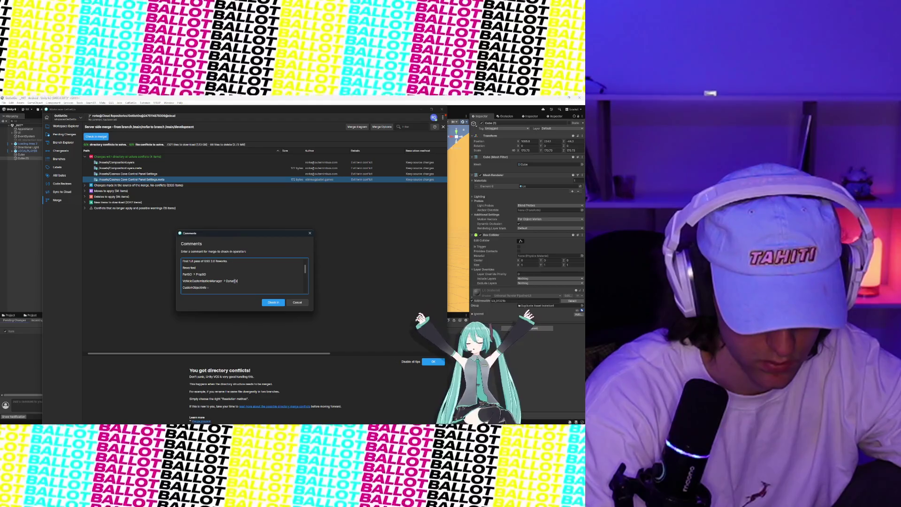
{"action": "type", "text": "Custo"}
{"action": "key", "text": "BackSpace"}
{"action": "key", "text": "BackSpace"}
{"action": "key", "text": "BackSpace"}
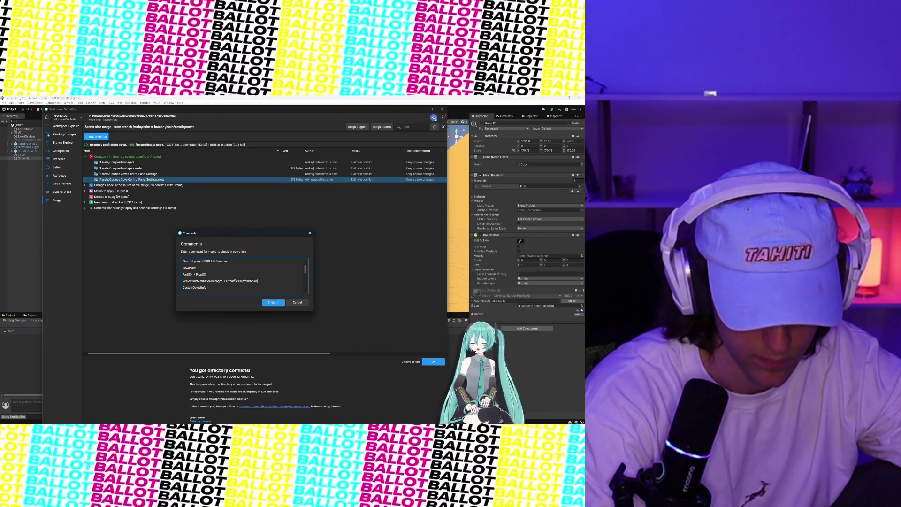
{"action": "scroll", "coordinate": [234, 281], "scroll_direction": "down", "scroll_amount": 1}
{"action": "type", "text": "PropInfo"}
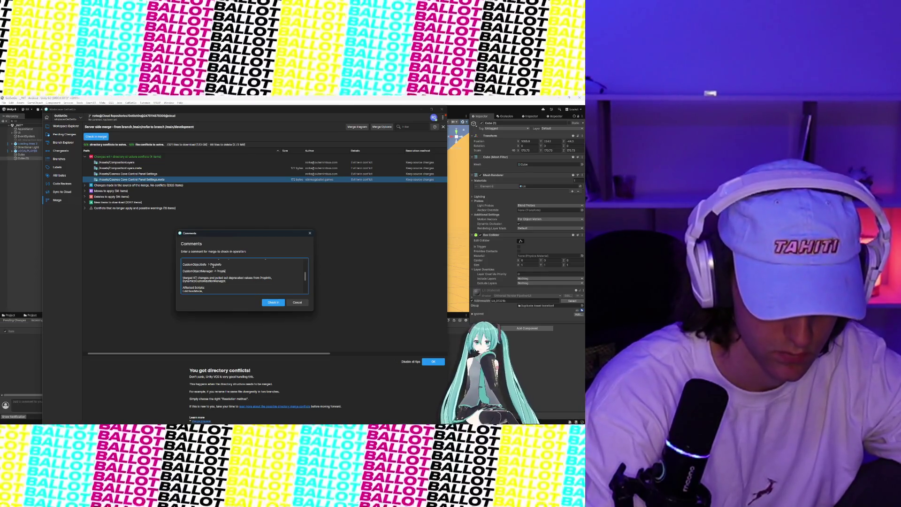
{"action": "key", "text": "Return"}
{"action": "key", "text": "Return"}
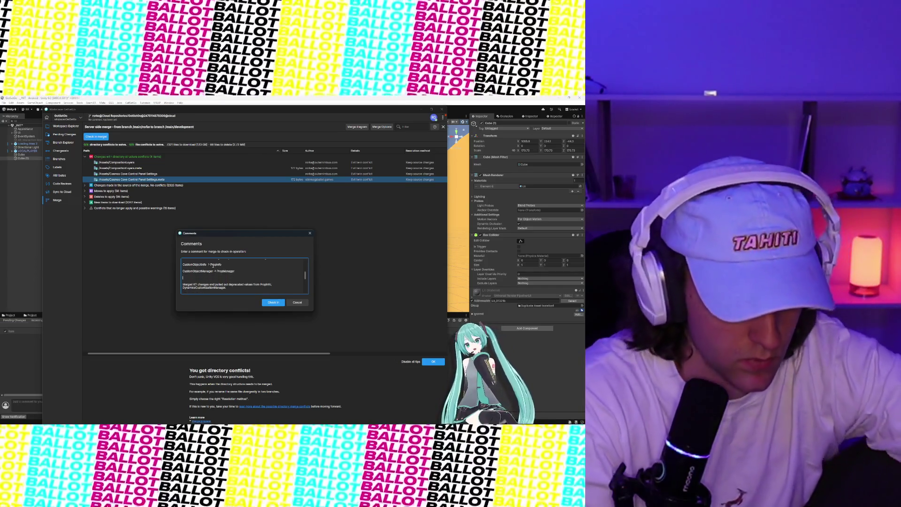
{"action": "scroll", "coordinate": [239, 279], "scroll_direction": "up", "scroll_amount": 4}
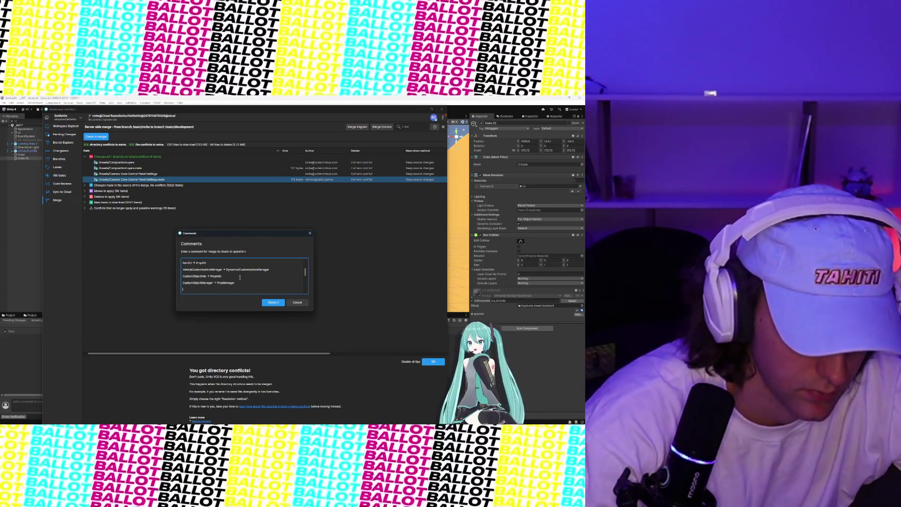
{"action": "scroll", "coordinate": [202, 266], "scroll_direction": "down", "scroll_amount": 3}
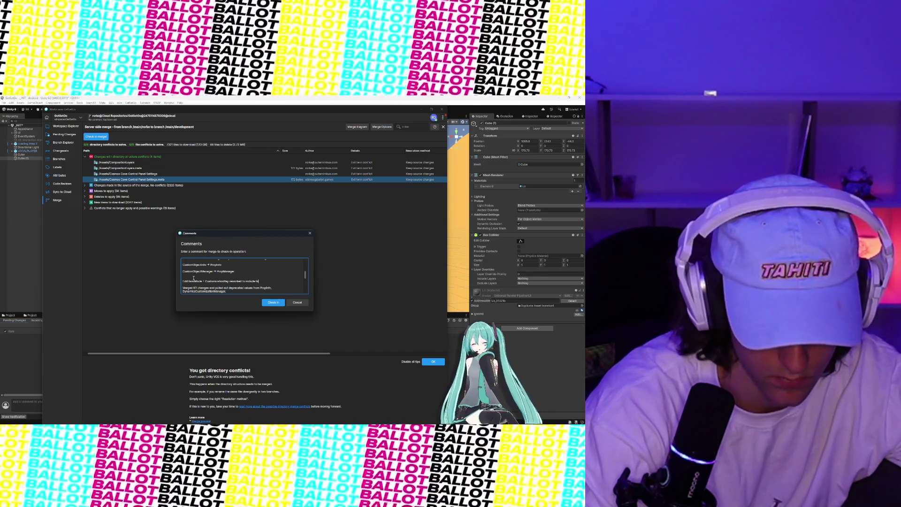
Complete the build-mode notes (final stage sorting, snapping) and Affected Scripts list, then check in the merge.
{"action": "type", "text": "nal stage so"}
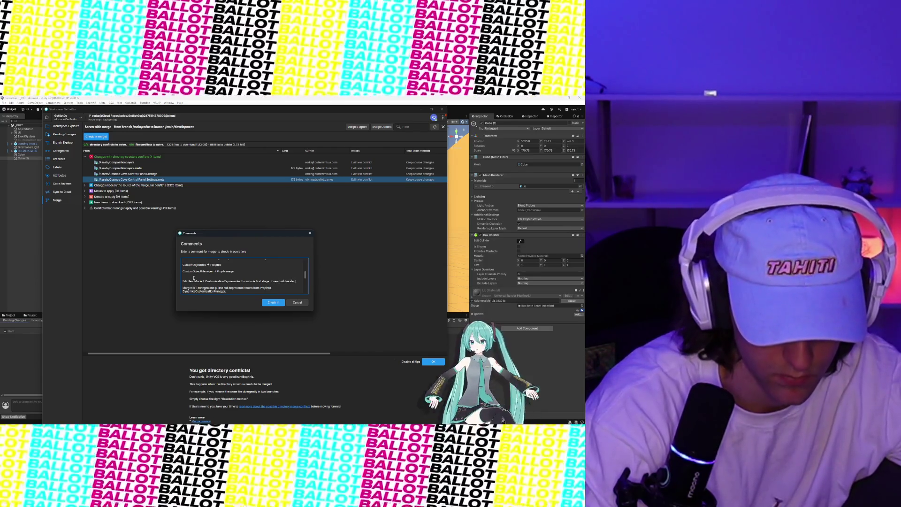
{"action": "type", "text": "ting, "}
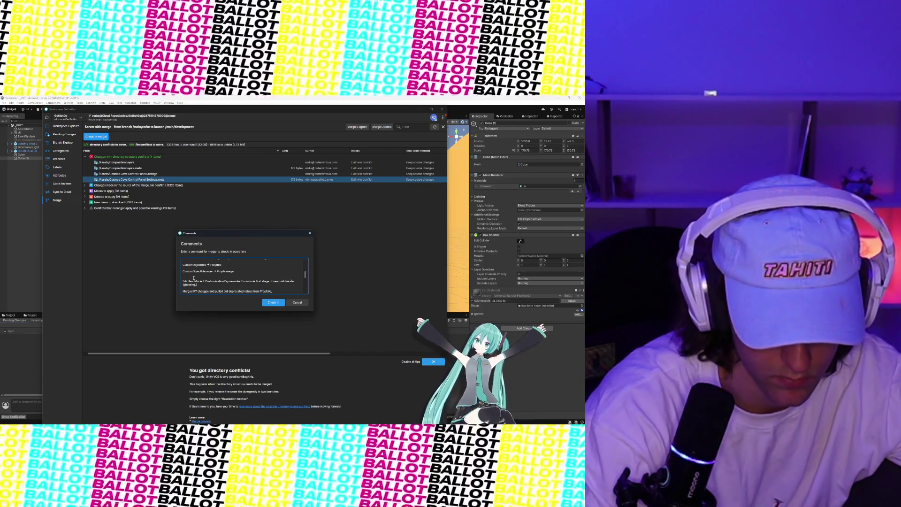
{"action": "type", "text": "snapping to"}
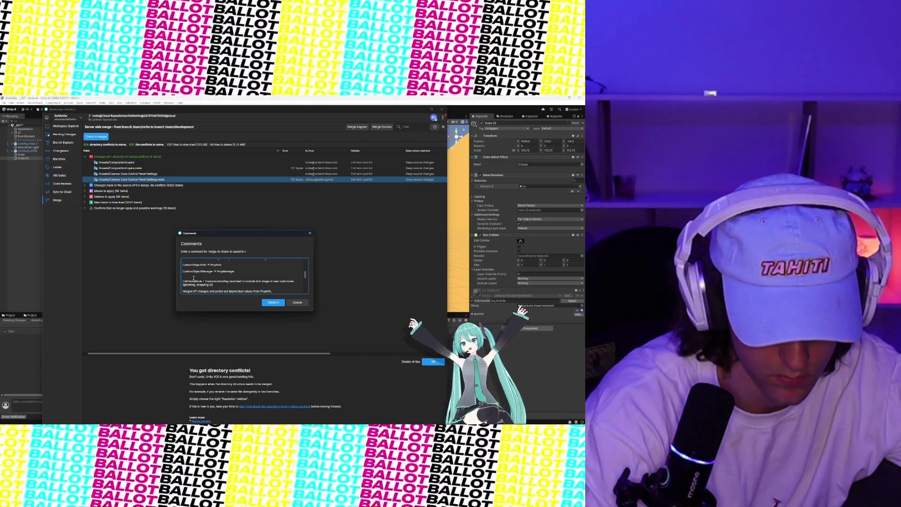
{"action": "type", "text": "rfaces"}
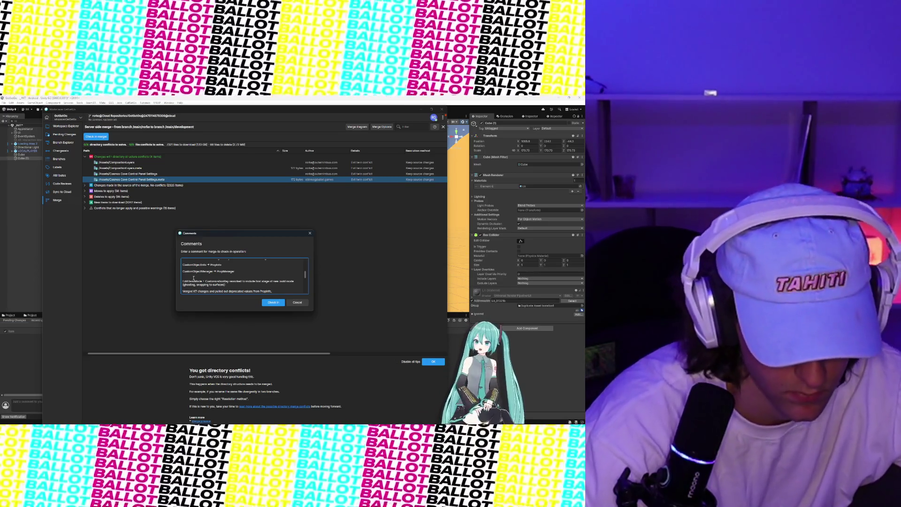
{"action": "scroll", "coordinate": [193, 278], "scroll_direction": "down", "scroll_amount": 3}
{"action": "scroll", "coordinate": [193, 277], "scroll_direction": "up", "scroll_amount": 3}
{"action": "type", "text": "Affected scripts have commented sections to satisfy compiling and likely have partial d"}
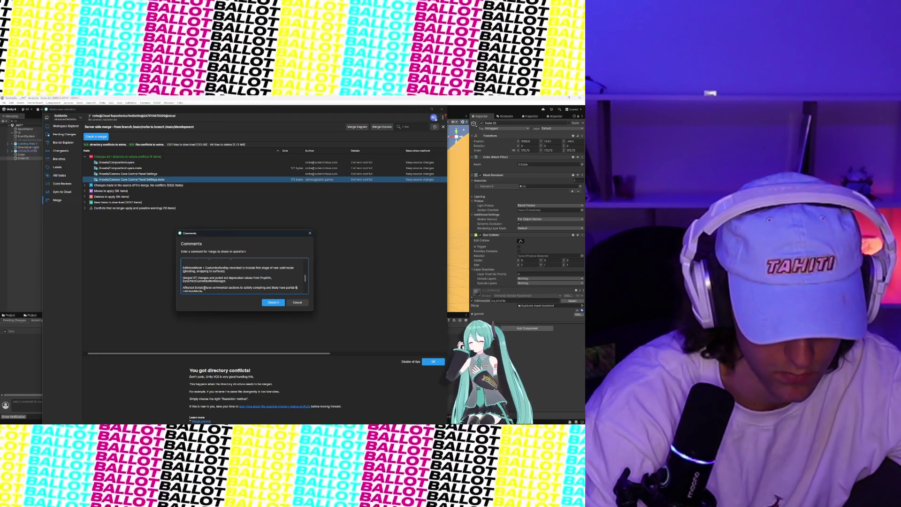
{"action": "type", "text": "null."}
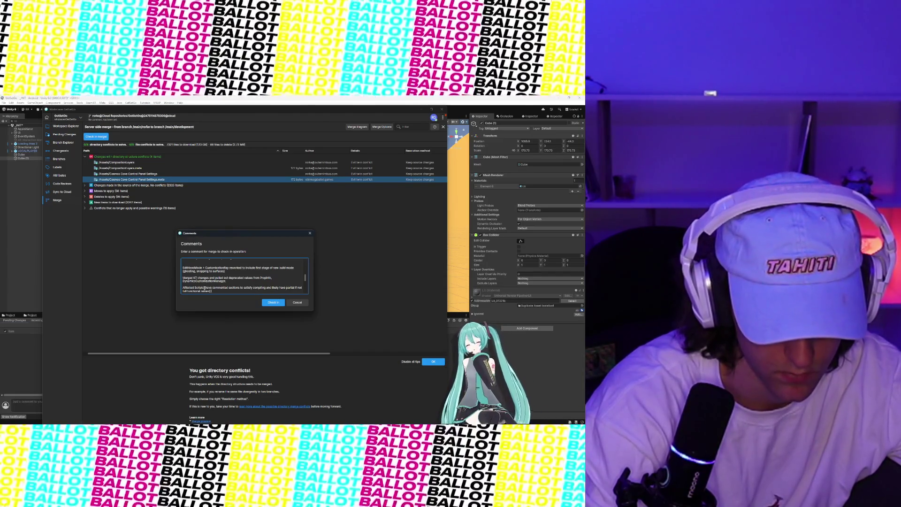
{"action": "scroll", "coordinate": [204, 288], "scroll_direction": "down", "scroll_amount": 3}
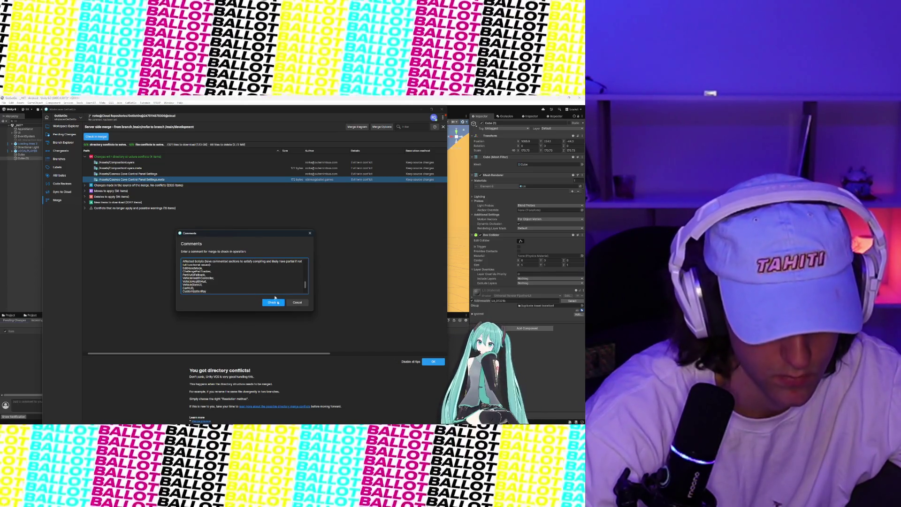
{"action": "scroll", "coordinate": [247, 271], "scroll_direction": "up", "scroll_amount": 5}
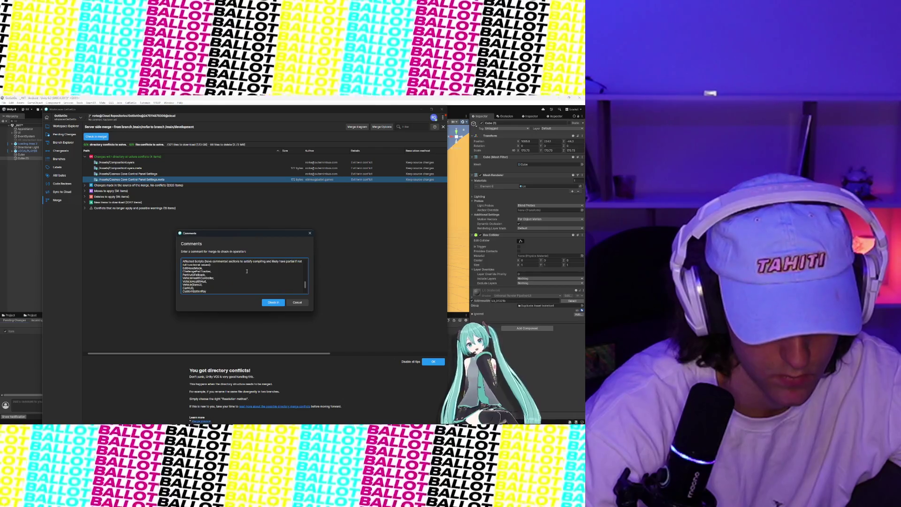
{"action": "left_click", "coordinate": [274, 303]}
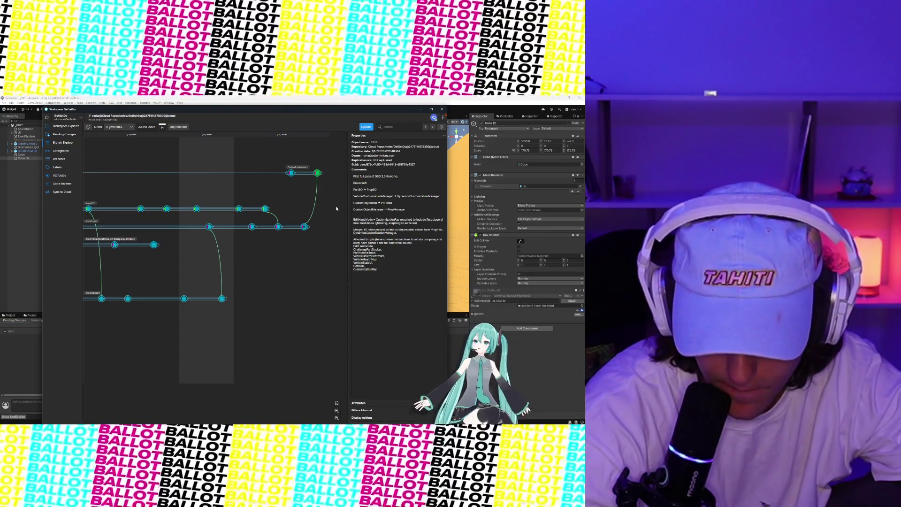
Wait for the merge changeset to load and inspect its GSG 2.0 rework comment in Properties.
{"action": "mouse_move", "coordinate": [306, 425]}
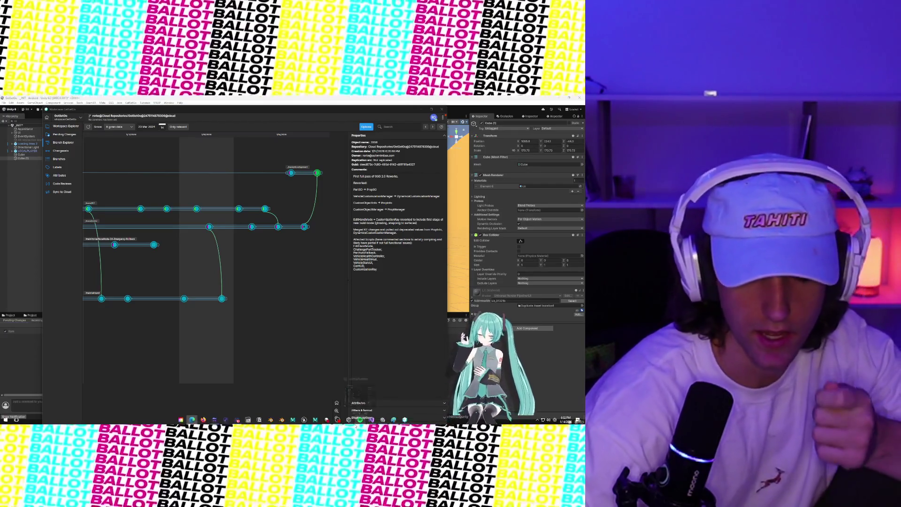
{"action": "mouse_move", "coordinate": [360, 419]}
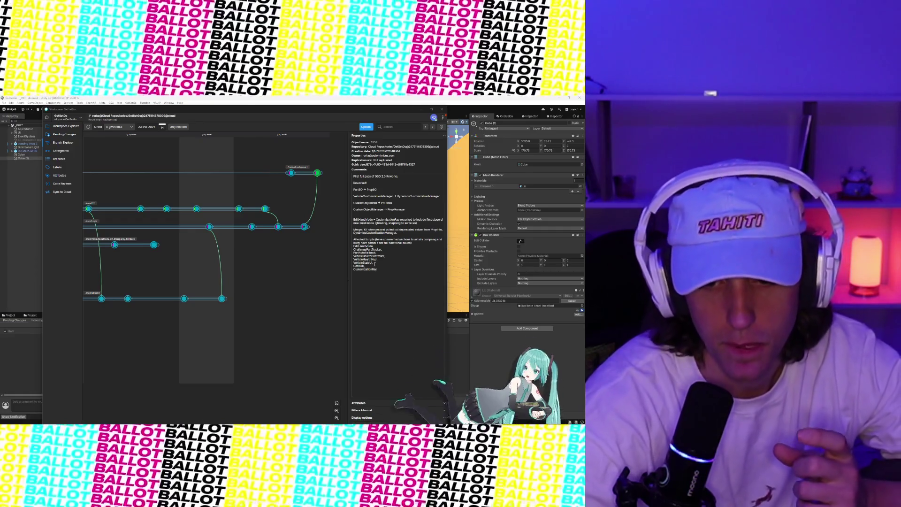
{"action": "left_click", "coordinate": [352, 239]}
{"action": "left_click_drag", "start_coordinate": [353, 239], "coordinate": [414, 245]}
{"action": "left_click", "coordinate": [373, 246]}
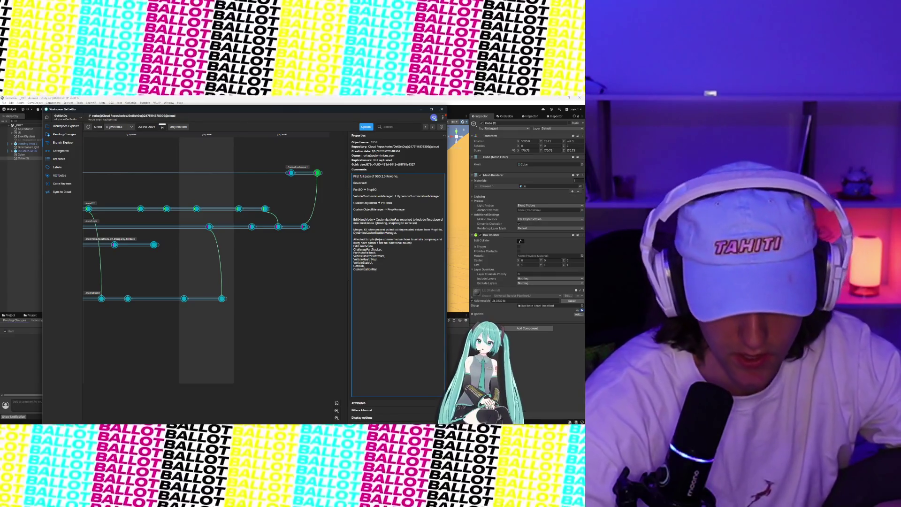
Highlight EditHandMode, PartAutoFallback and CustomizationRay in the merge comment to review them.
{"action": "double_click", "coordinate": [362, 246]}
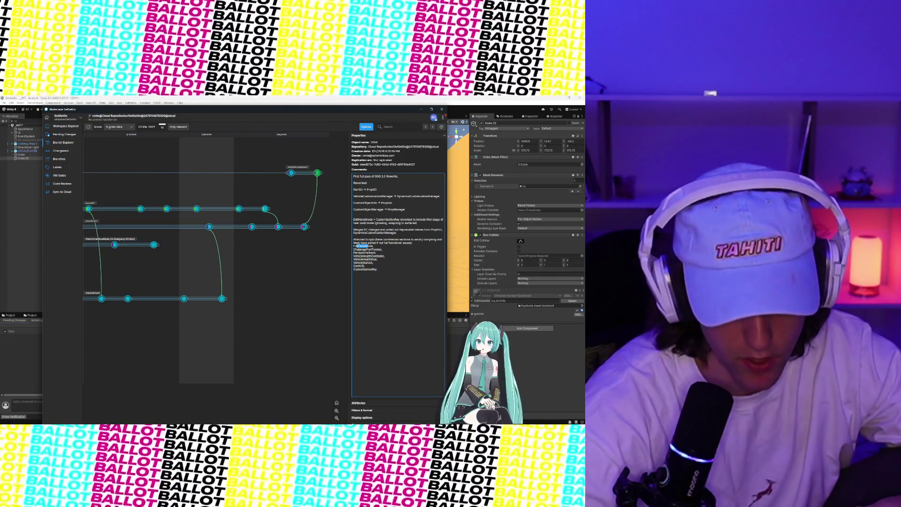
{"action": "mouse_move", "coordinate": [358, 252]}
{"action": "left_mouse_down"}
{"action": "mouse_move", "coordinate": [374, 256]}
{"action": "mouse_move", "coordinate": [364, 266]}
{"action": "mouse_move", "coordinate": [373, 270]}
{"action": "left_mouse_up"}
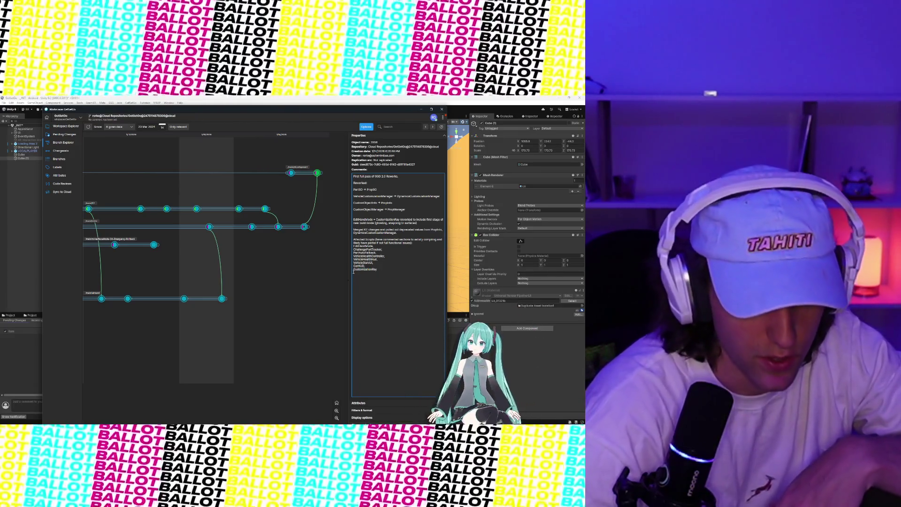
{"action": "double_click", "coordinate": [381, 271]}
{"action": "double_click", "coordinate": [374, 247]}
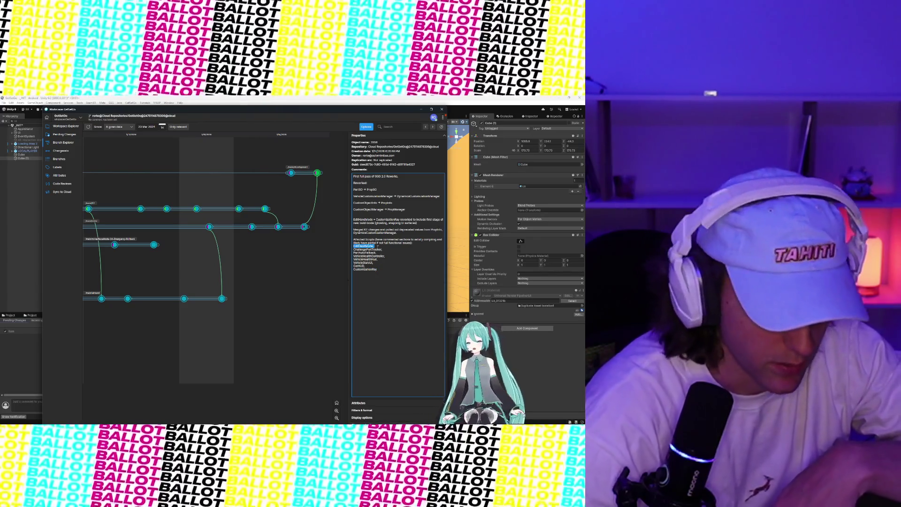
{"action": "mouse_move", "coordinate": [359, 246]}
{"action": "left_mouse_down"}
{"action": "mouse_move", "coordinate": [373, 246]}
{"action": "mouse_move", "coordinate": [365, 271]}
{"action": "mouse_move", "coordinate": [381, 272]}
{"action": "left_mouse_up"}
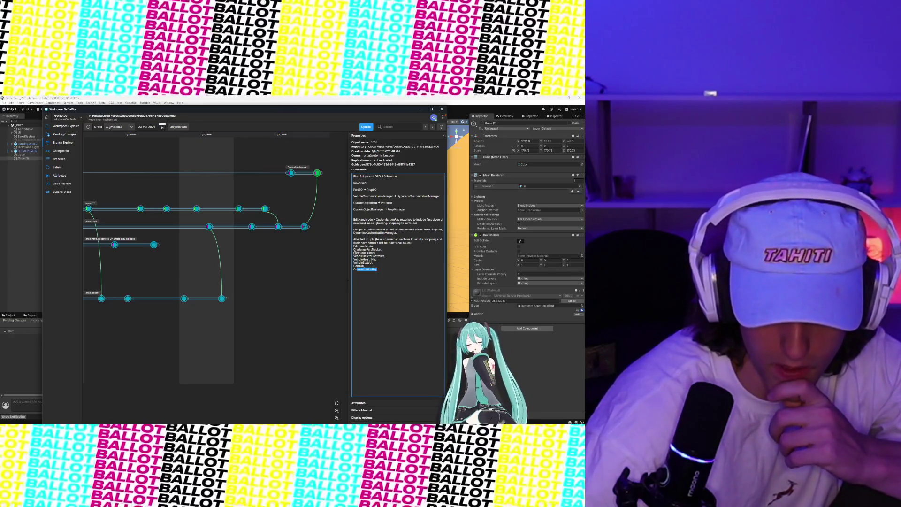
Check ChallengePartTracker in the script list, clear the highlights and leave the comment.
{"action": "left_click_drag", "start_coordinate": [354, 249], "coordinate": [386, 249]}
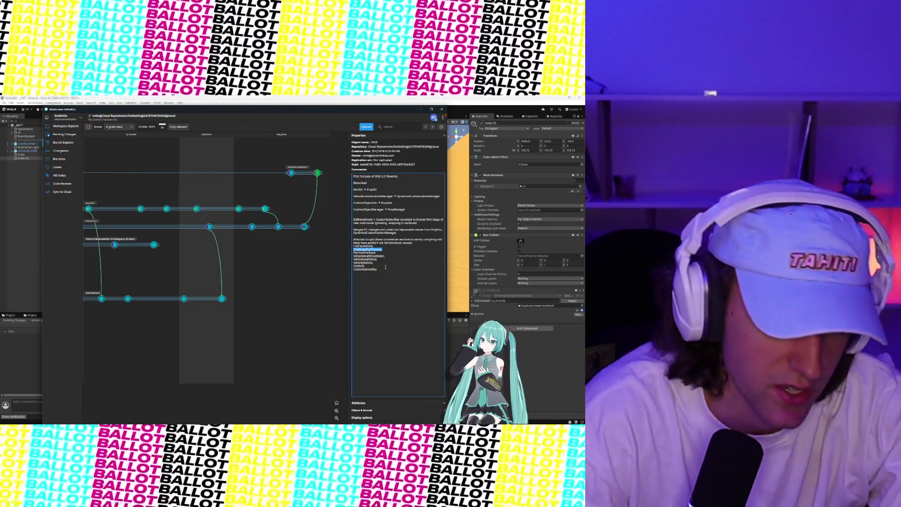
{"action": "left_click", "coordinate": [385, 249]}
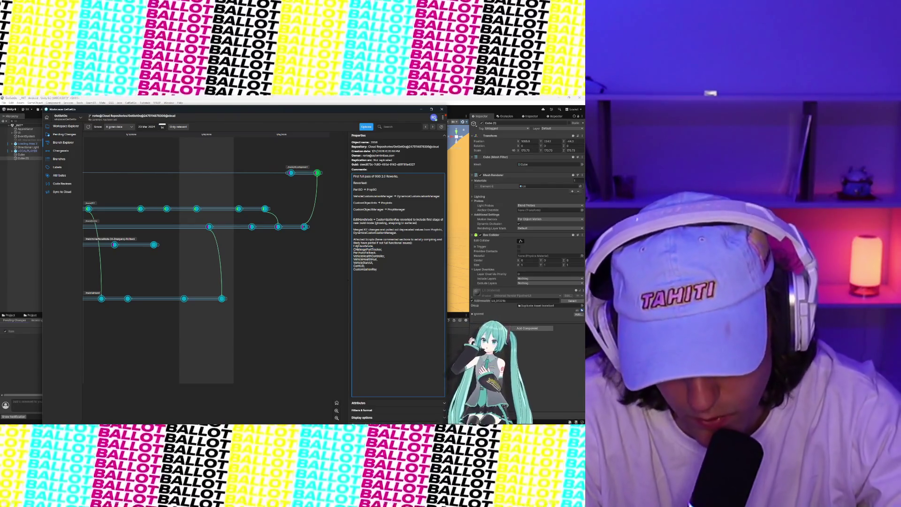
{"action": "mouse_move", "coordinate": [354, 249]}
{"action": "left_mouse_down"}
{"action": "mouse_move", "coordinate": [385, 250]}
{"action": "mouse_move", "coordinate": [374, 260]}
{"action": "mouse_move", "coordinate": [366, 253]}
{"action": "mouse_move", "coordinate": [388, 257]}
{"action": "mouse_move", "coordinate": [366, 266]}
{"action": "left_mouse_up"}
{"action": "left_click", "coordinate": [351, 253]}
{"action": "left_click", "coordinate": [365, 255]}
{"action": "left_click", "coordinate": [374, 253]}
{"action": "left_click", "coordinate": [374, 256]}
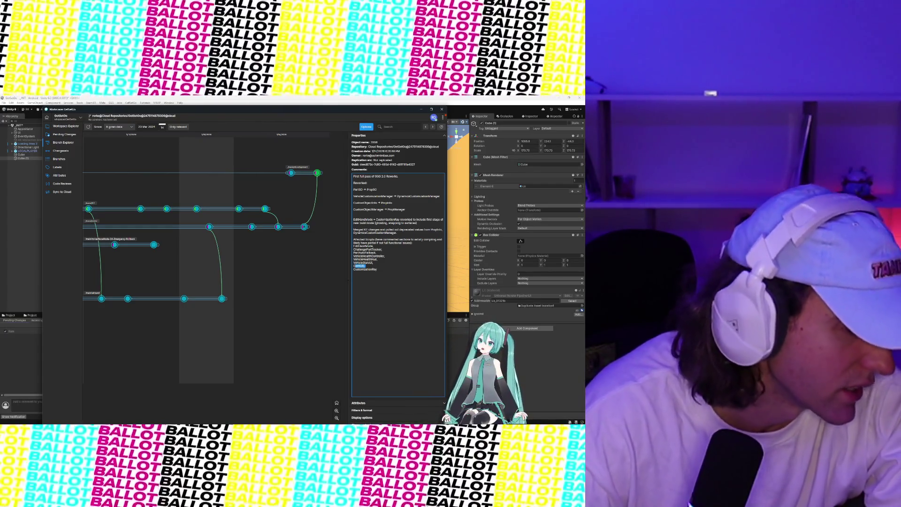
{"action": "key", "text": "alt+Tab"}
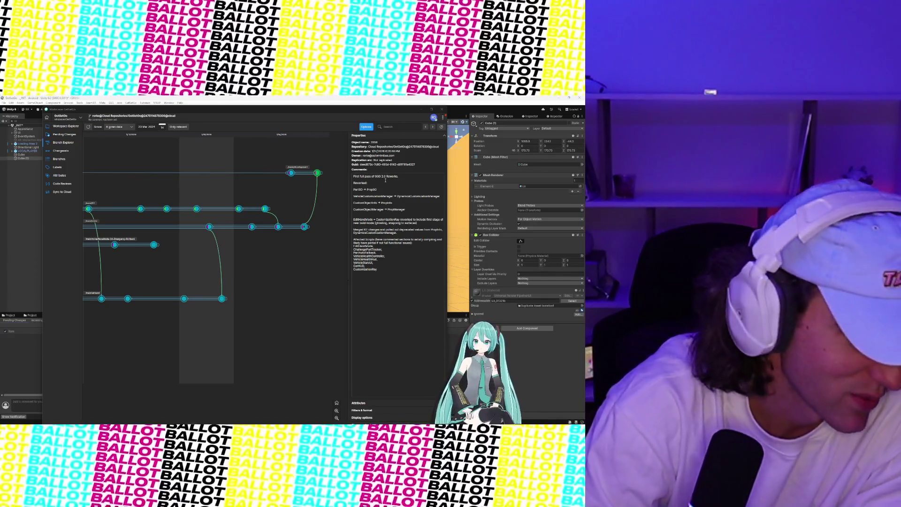
Close the workspace window, delete Cube (1), then restore it with undo.
{"action": "left_click", "coordinate": [421, 109]}
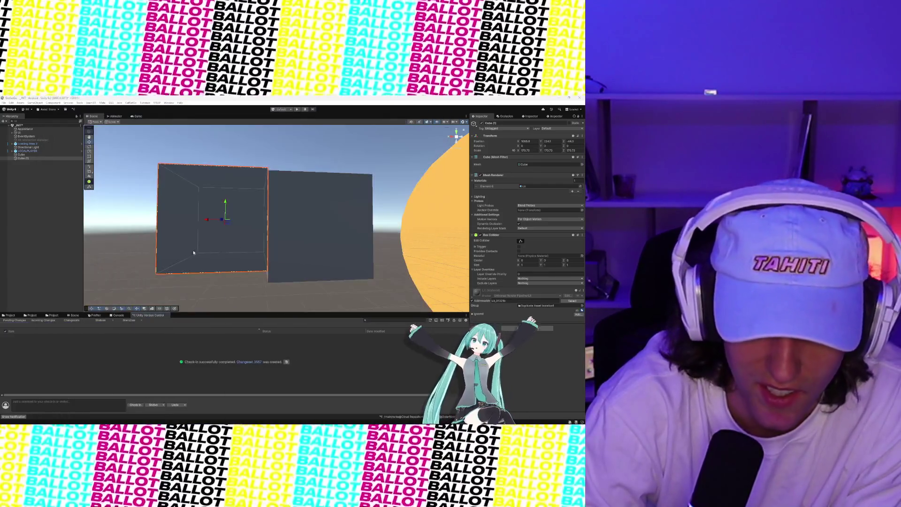
{"action": "right_click", "coordinate": [224, 234]}
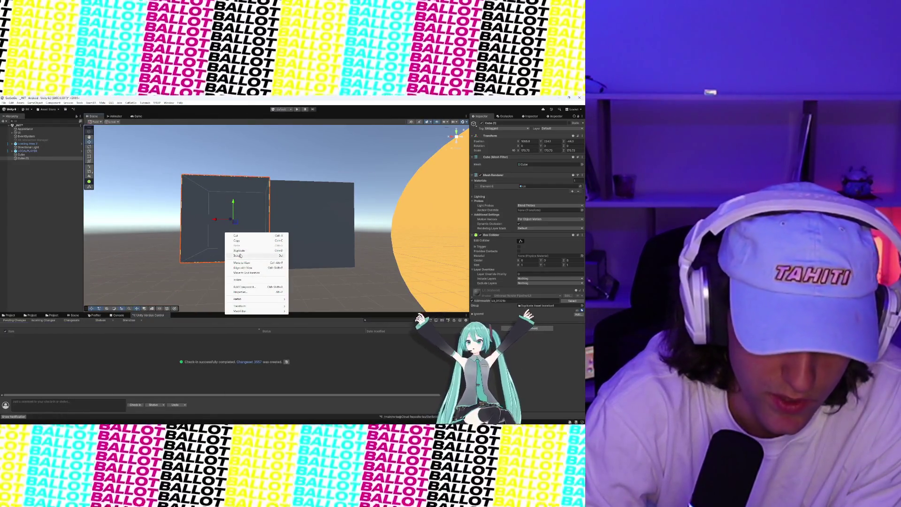
{"action": "left_click", "coordinate": [244, 255]}
{"action": "right_click", "coordinate": [287, 230]}
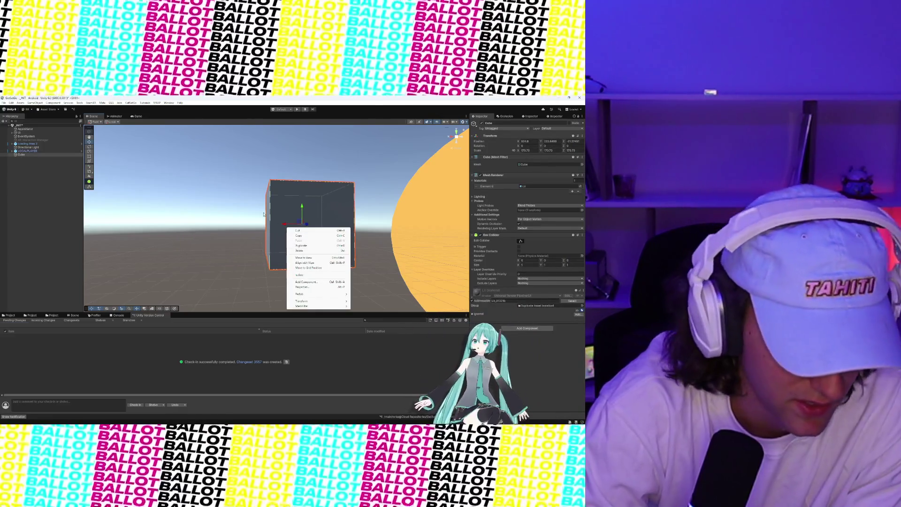
{"action": "left_click", "coordinate": [289, 193]}
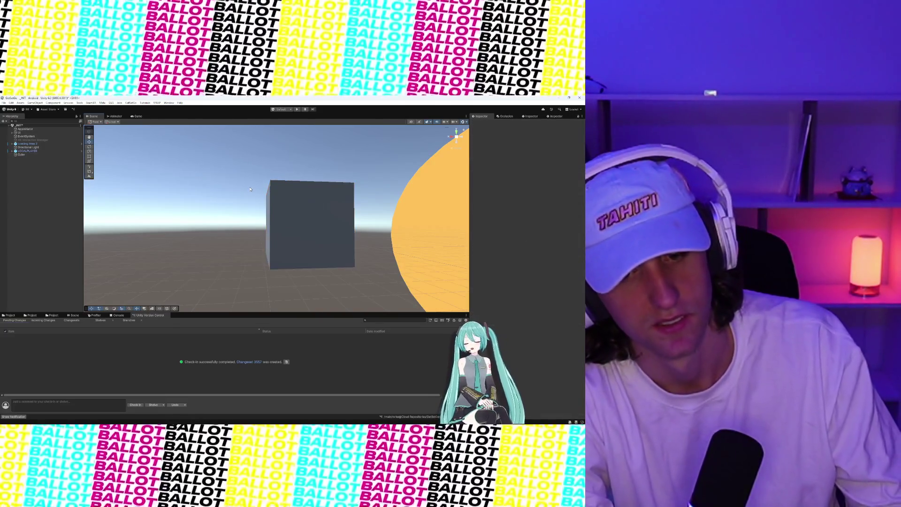
{"action": "key", "text": "ctrl+d"}
{"action": "left_click", "coordinate": [286, 168]}
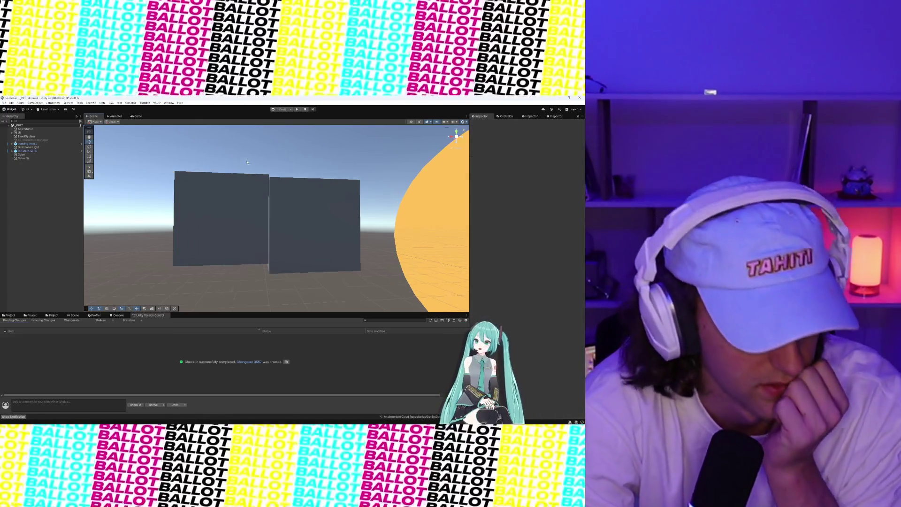
Lower Cube (1) along Y until it sits level beside Cube.
{"action": "scroll", "coordinate": [243, 195], "scroll_direction": "up", "scroll_amount": 3}
{"action": "left_click", "coordinate": [237, 199]}
{"action": "mouse_move", "coordinate": [220, 204]}
{"action": "left_mouse_down"}
{"action": "mouse_move", "coordinate": [218, 222]}
{"action": "mouse_move", "coordinate": [225, 149]}
{"action": "left_mouse_up"}
{"action": "scroll", "coordinate": [249, 188], "scroll_direction": "down", "scroll_amount": 5}
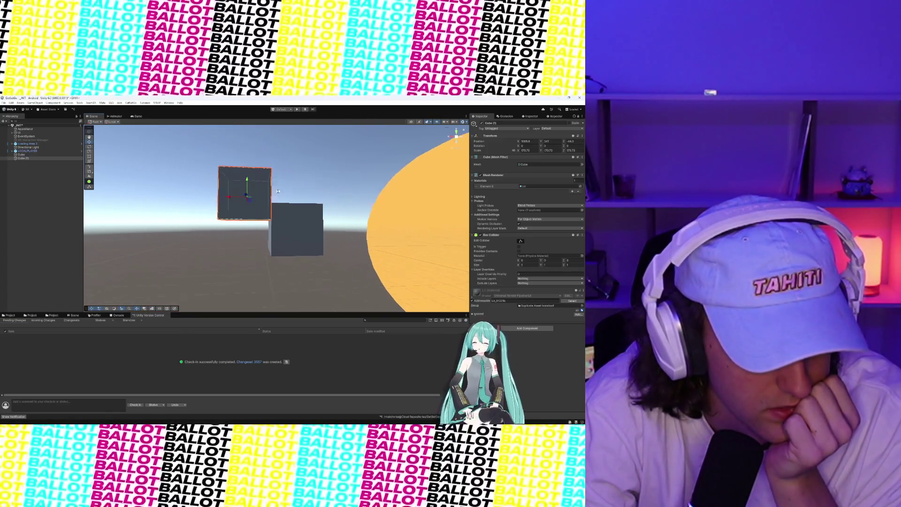
{"action": "scroll", "coordinate": [314, 200], "scroll_direction": "up", "scroll_amount": 2}
{"action": "mouse_move", "coordinate": [314, 200]}
{"action": "left_mouse_down"}
{"action": "mouse_move", "coordinate": [281, 188]}
{"action": "mouse_move", "coordinate": [343, 203]}
{"action": "left_mouse_up"}
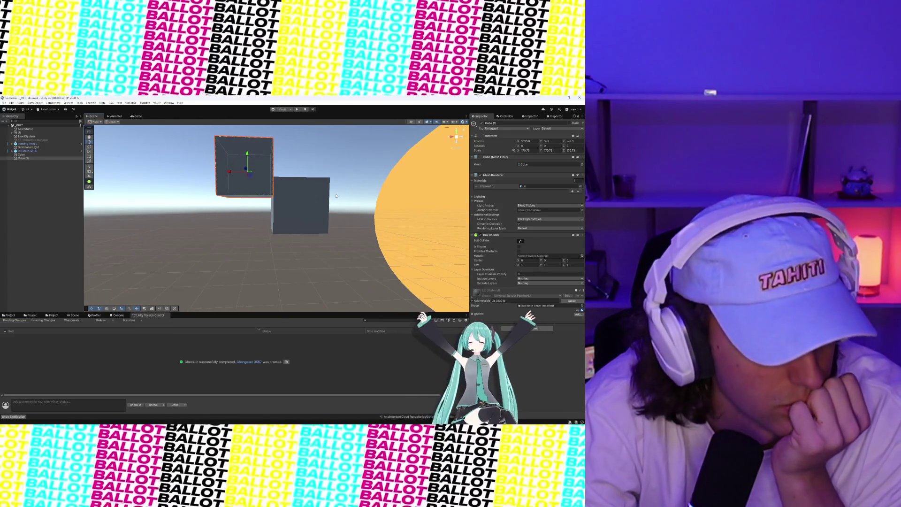
{"action": "scroll", "coordinate": [246, 181], "scroll_direction": "down", "scroll_amount": 1}
{"action": "scroll", "coordinate": [246, 181], "scroll_direction": "down", "scroll_amount": 1}
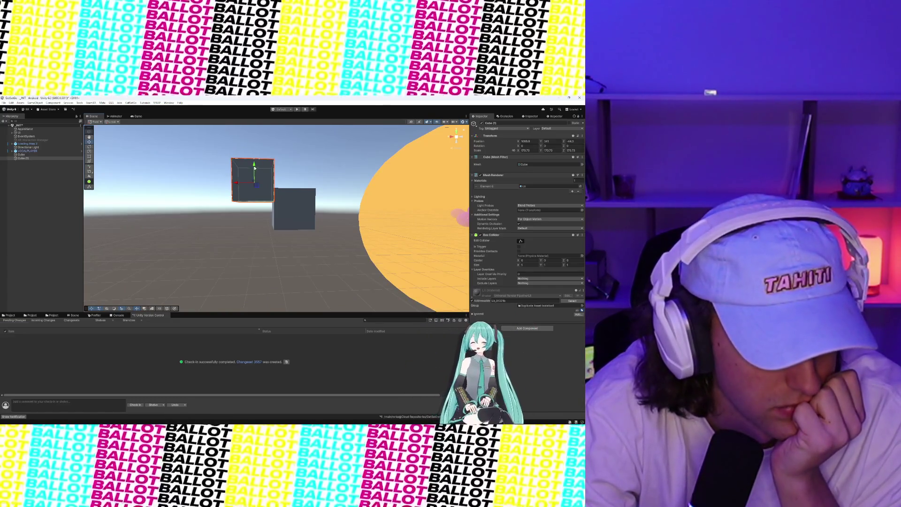
{"action": "mouse_move", "coordinate": [254, 168]}
{"action": "left_mouse_down"}
{"action": "mouse_move", "coordinate": [256, 214]}
{"action": "mouse_move", "coordinate": [259, 195]}
{"action": "left_mouse_up"}
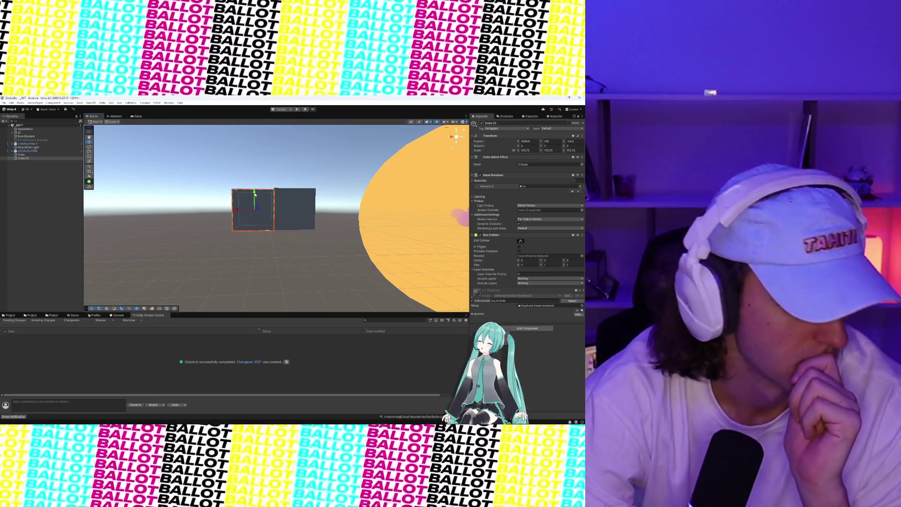
{"action": "left_click_drag", "start_coordinate": [255, 194], "coordinate": [257, 192]}
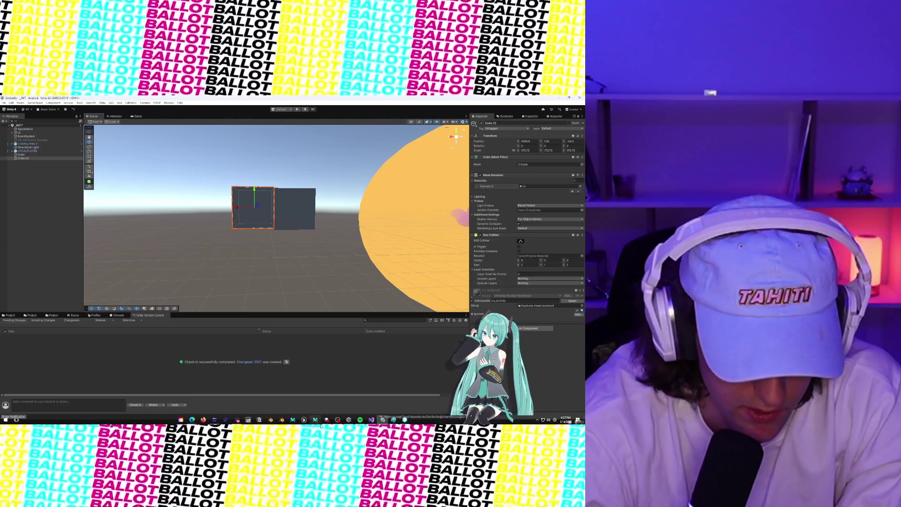
Move the VehicleCustomizationManager rework to In Progress and PROP-01, PROP-03, PROP-02 into QA.
{"action": "left_click", "coordinate": [325, 422]}
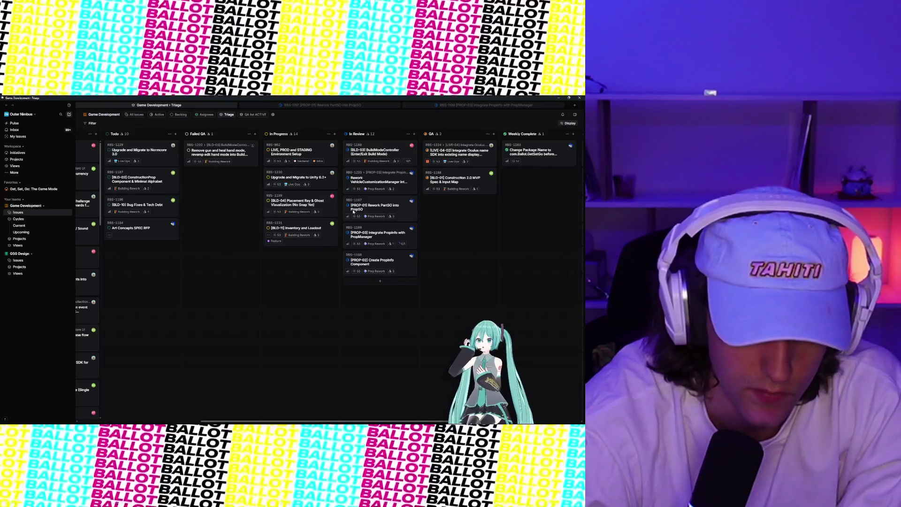
{"action": "scroll", "coordinate": [353, 211], "scroll_direction": "right", "scroll_amount": 3}
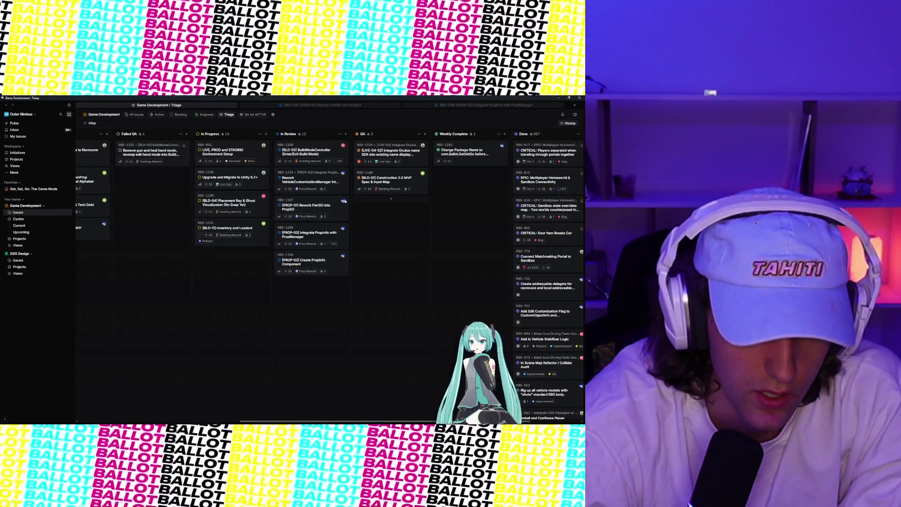
{"action": "mouse_move", "coordinate": [317, 178]}
{"action": "left_mouse_down"}
{"action": "mouse_move", "coordinate": [262, 235]}
{"action": "mouse_move", "coordinate": [238, 205]}
{"action": "left_mouse_up"}
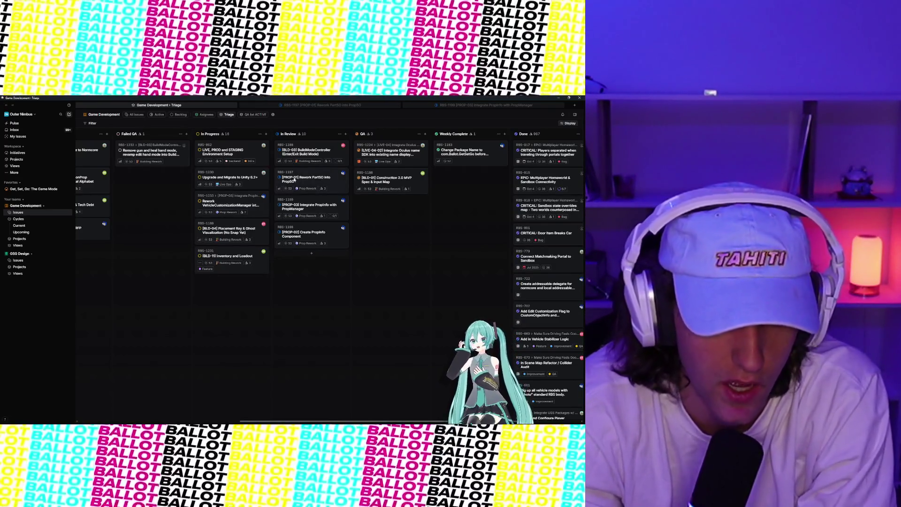
{"action": "mouse_move", "coordinate": [294, 181]}
{"action": "left_mouse_down"}
{"action": "mouse_move", "coordinate": [408, 223]}
{"action": "mouse_move", "coordinate": [354, 220]}
{"action": "left_mouse_up"}
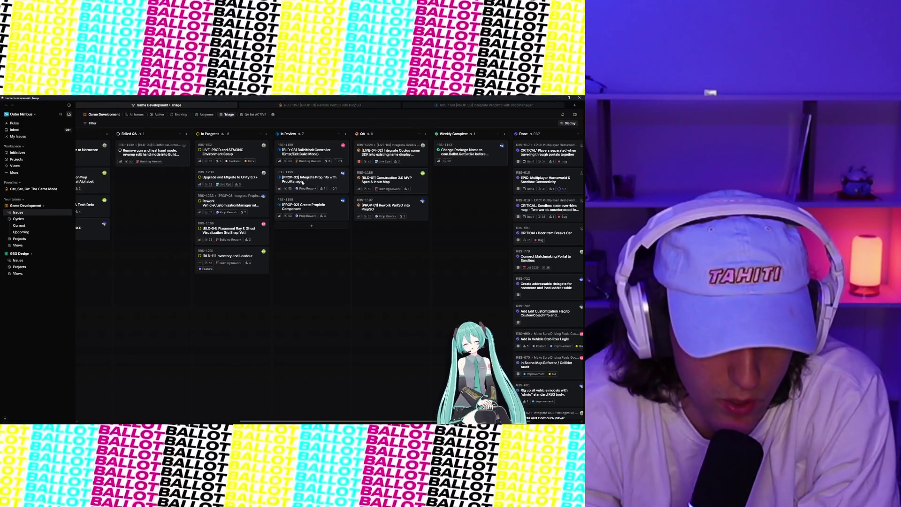
{"action": "mouse_move", "coordinate": [298, 173]}
{"action": "left_mouse_down"}
{"action": "mouse_move", "coordinate": [380, 276]}
{"action": "mouse_move", "coordinate": [389, 235]}
{"action": "left_mouse_up"}
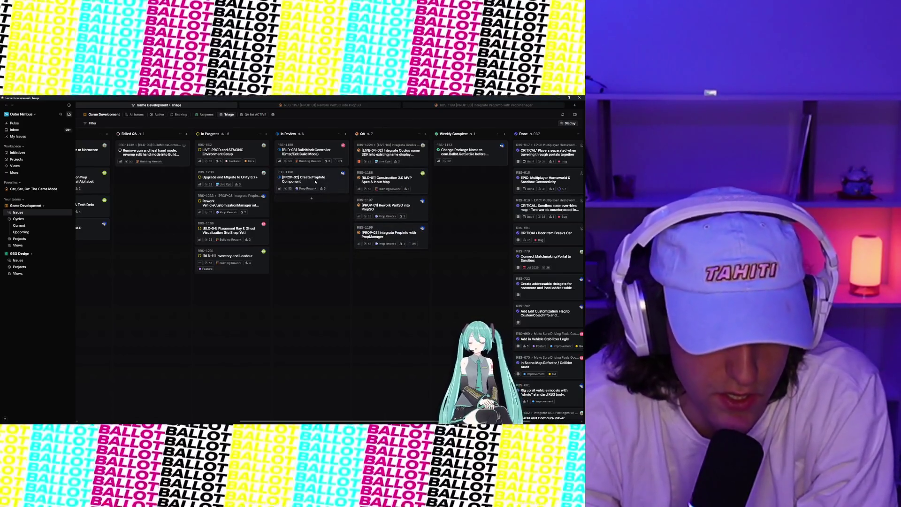
{"action": "mouse_move", "coordinate": [314, 180]}
{"action": "left_mouse_down"}
{"action": "mouse_move", "coordinate": [337, 232]}
{"action": "mouse_move", "coordinate": [380, 262]}
{"action": "left_mouse_up"}
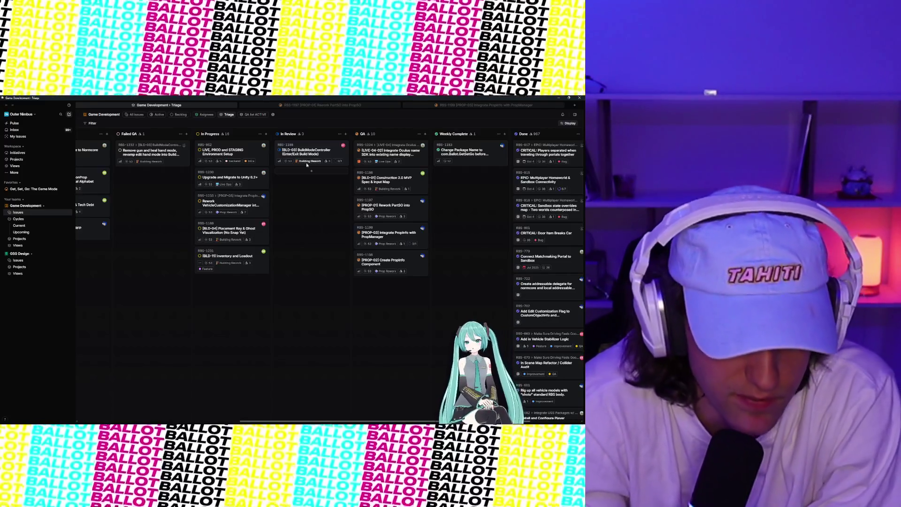
{"action": "scroll", "coordinate": [233, 200], "scroll_direction": "left", "scroll_amount": 3}
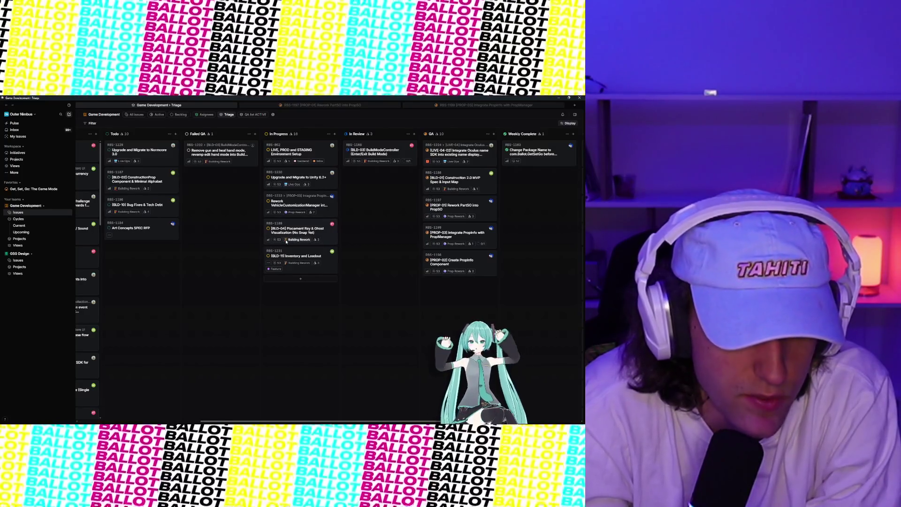
{"action": "scroll", "coordinate": [288, 241], "scroll_direction": "left", "scroll_amount": 3}
{"action": "scroll", "coordinate": [285, 241], "scroll_direction": "right", "scroll_amount": 5}
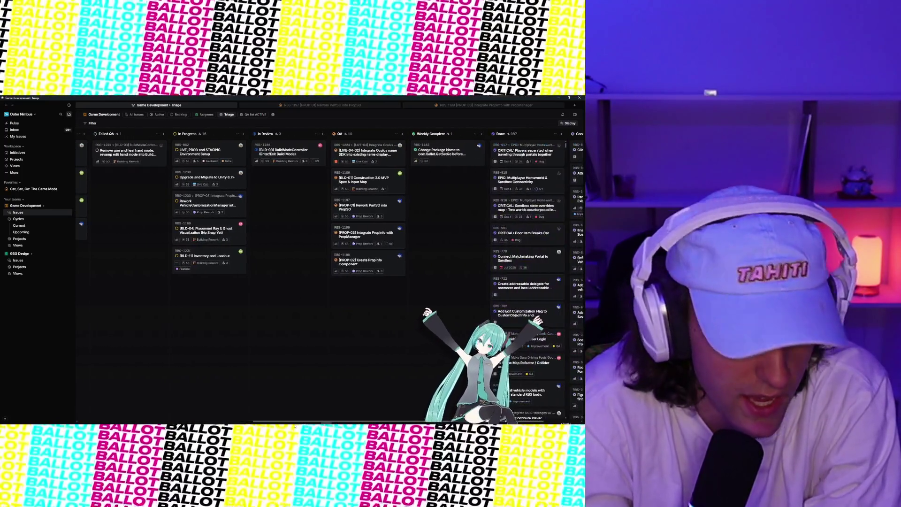
Back in the Unity editor, delete both test cubes from the Scene view.
{"action": "mouse_move", "coordinate": [355, 419]}
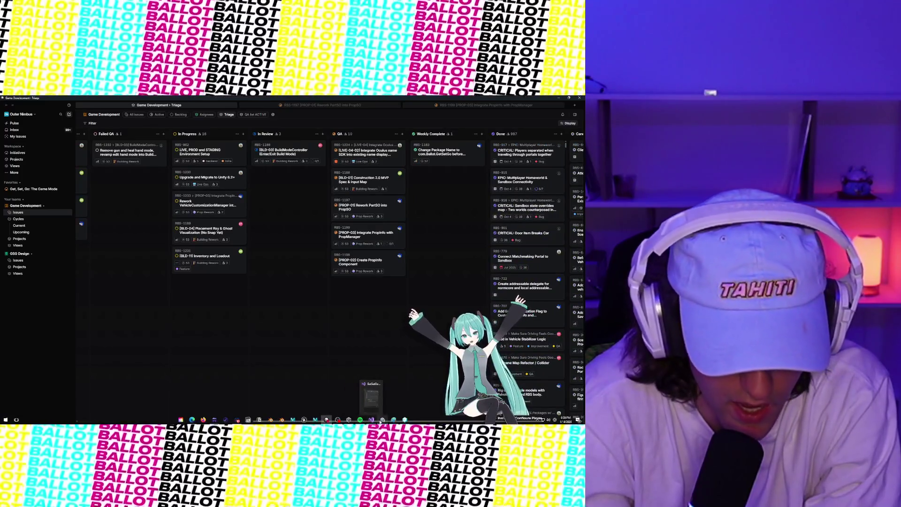
{"action": "left_click", "coordinate": [405, 419]}
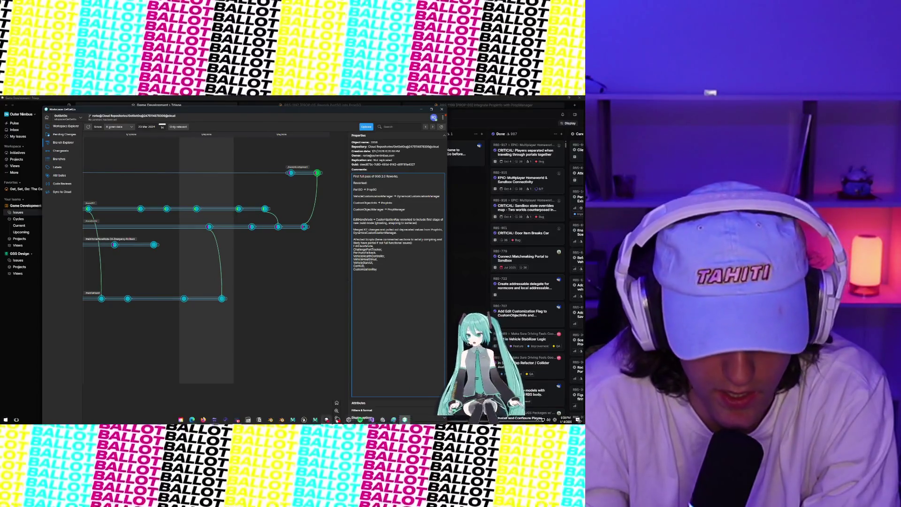
{"action": "left_click", "coordinate": [384, 420]}
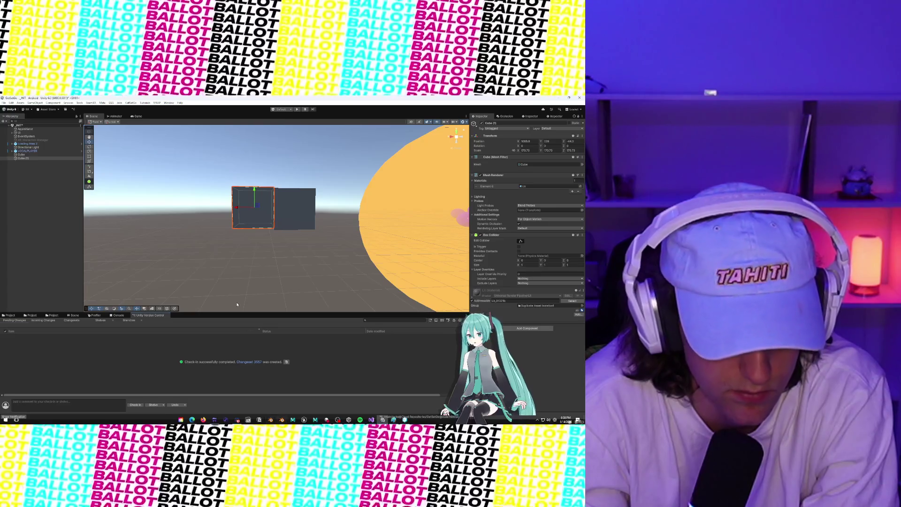
{"action": "right_click", "coordinate": [241, 216]}
{"action": "left_click", "coordinate": [254, 238]}
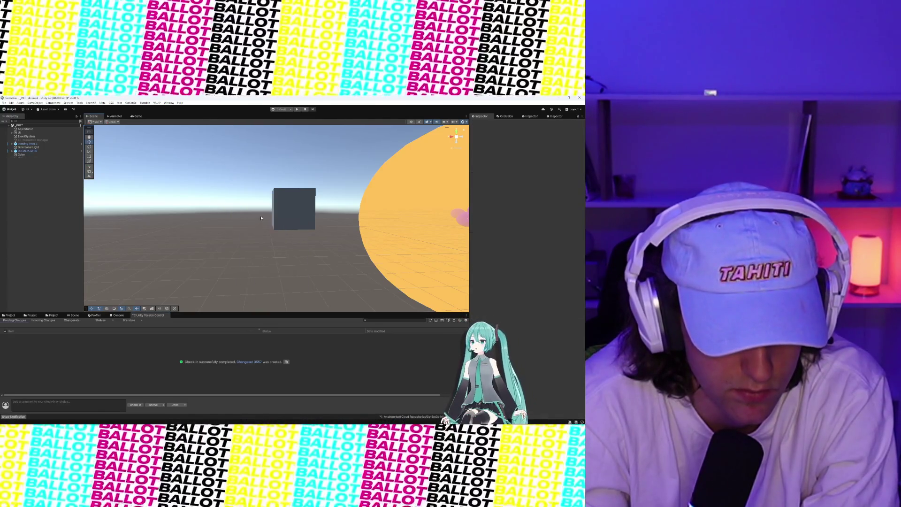
{"action": "left_click", "coordinate": [277, 210]}
{"action": "right_click", "coordinate": [290, 210]}
{"action": "left_click", "coordinate": [310, 234]}
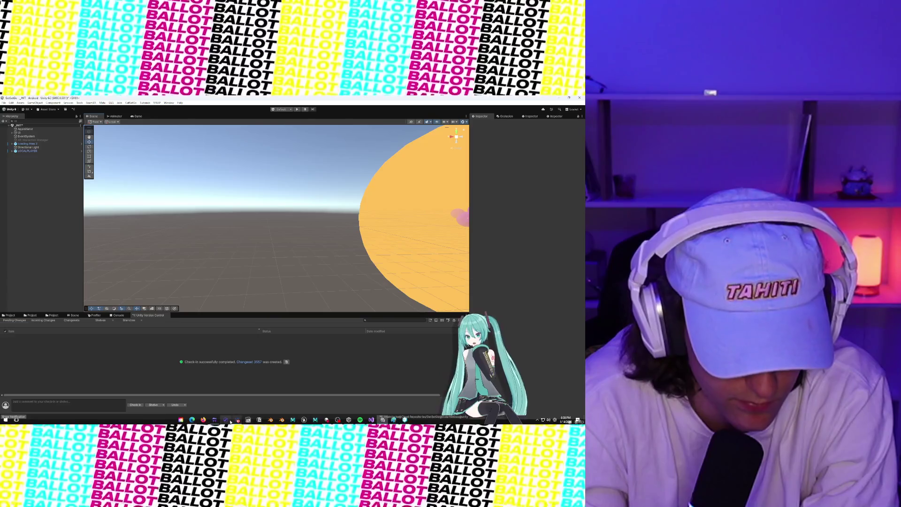
Check the GetSetGo version-control window, then bring the Linear triage board back to the front.
{"action": "mouse_move", "coordinate": [216, 420]}
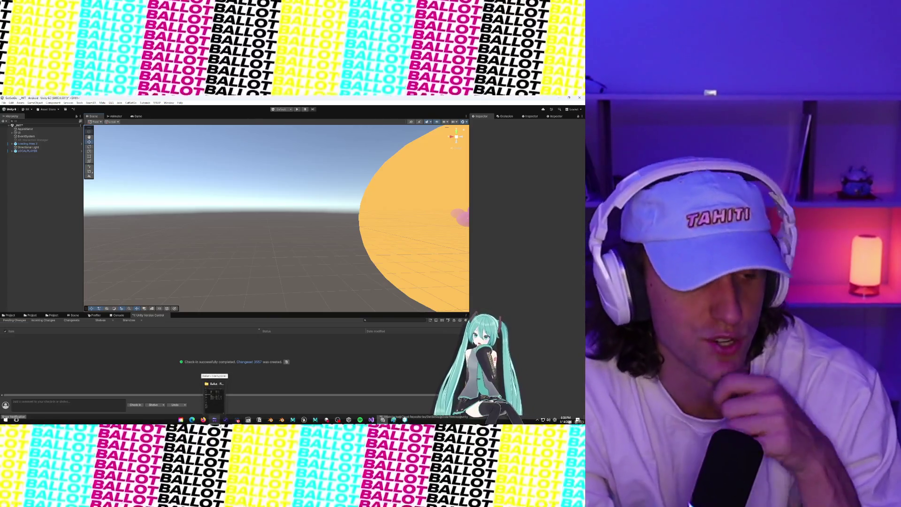
{"action": "mouse_move", "coordinate": [383, 420]}
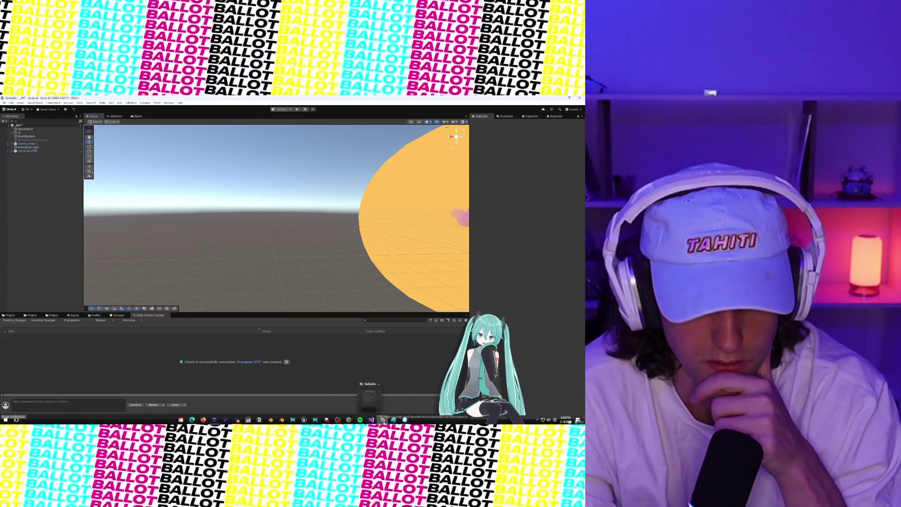
{"action": "left_click", "coordinate": [404, 420]}
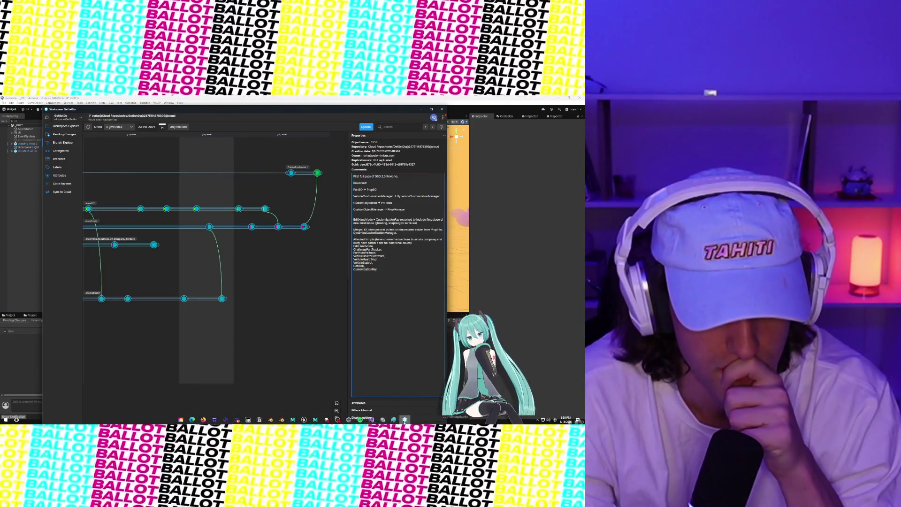
{"action": "left_click", "coordinate": [405, 420]}
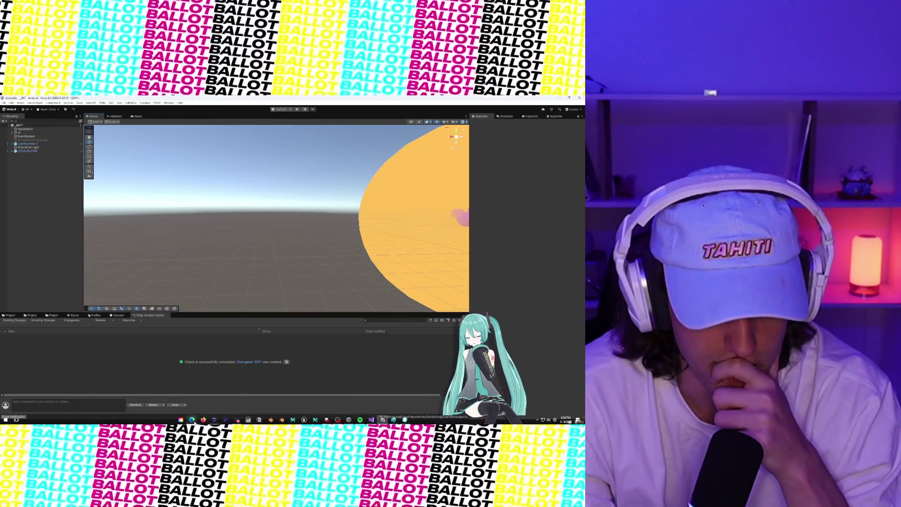
{"action": "left_click", "coordinate": [327, 420]}
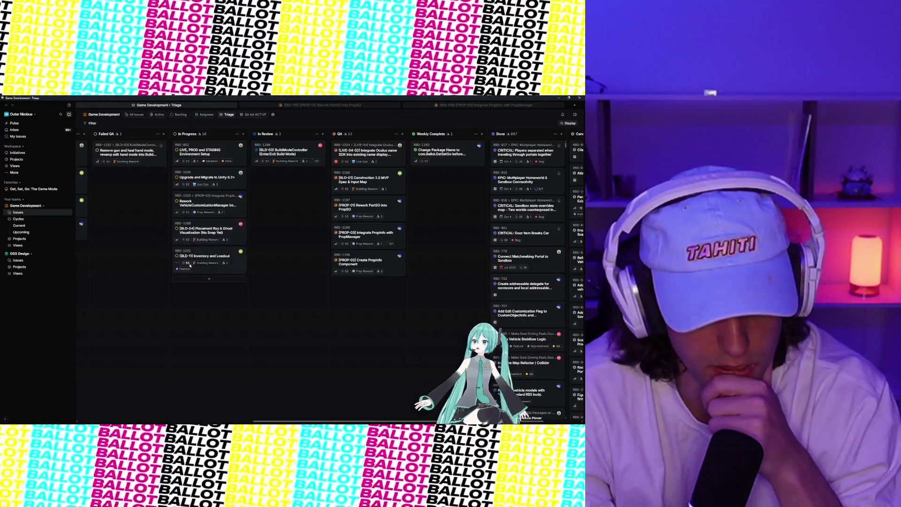
{"action": "scroll", "coordinate": [201, 273], "scroll_direction": "left", "scroll_amount": 3}
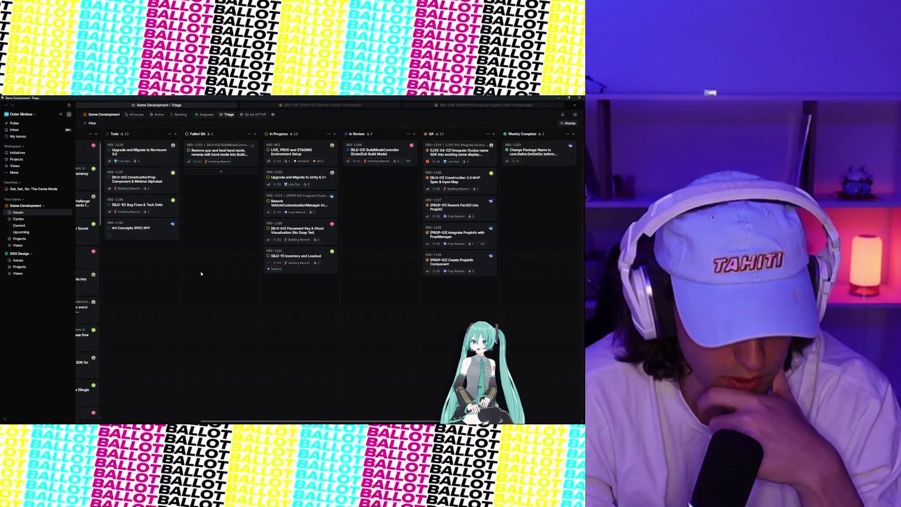
{"action": "scroll", "coordinate": [201, 273], "scroll_direction": "left", "scroll_amount": 2}
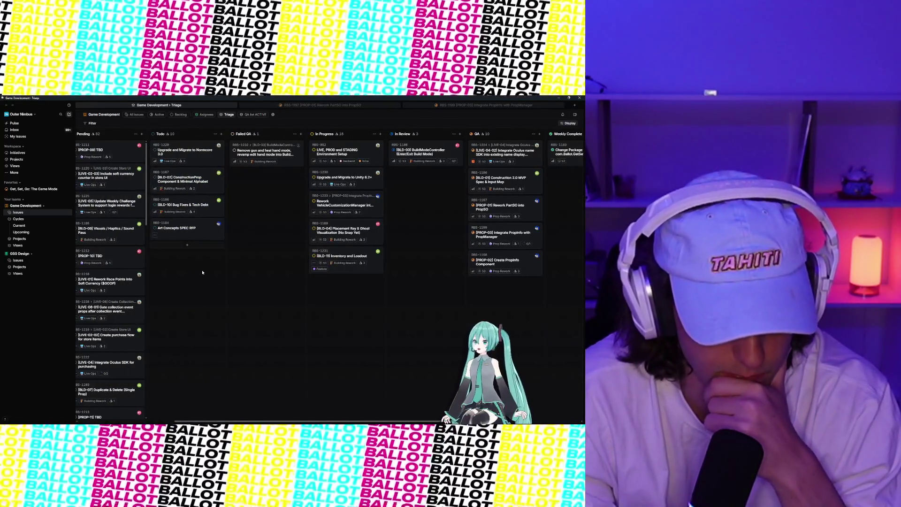
{"action": "scroll", "coordinate": [202, 272], "scroll_direction": "right", "scroll_amount": 1}
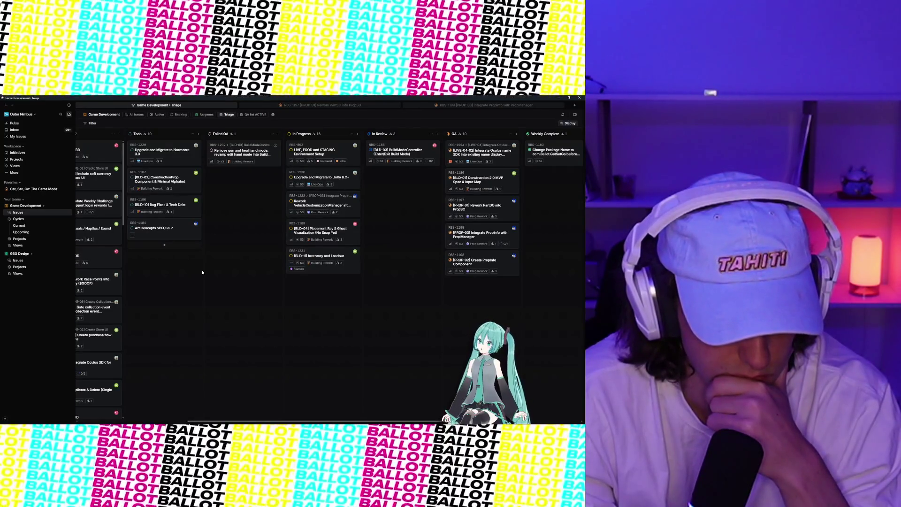
{"action": "scroll", "coordinate": [202, 272], "scroll_direction": "left", "scroll_amount": 2}
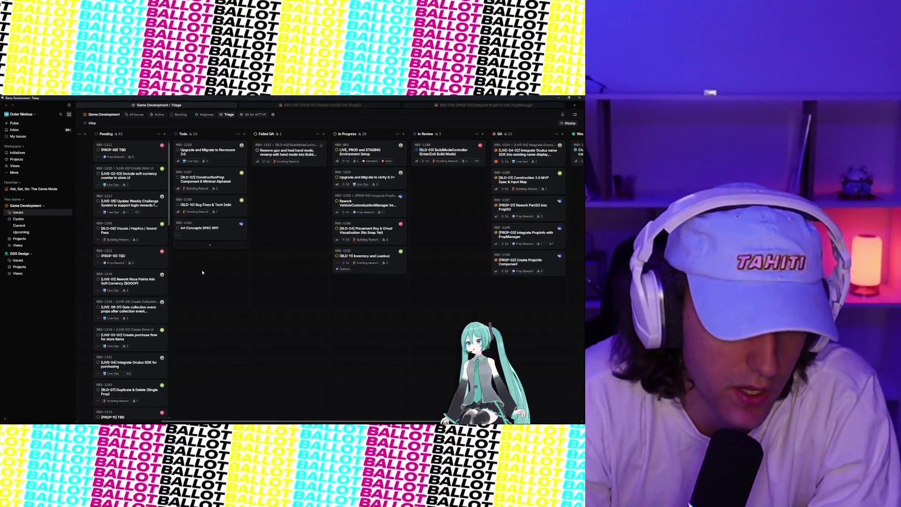
{"action": "scroll", "coordinate": [202, 272], "scroll_direction": "right", "scroll_amount": 7}
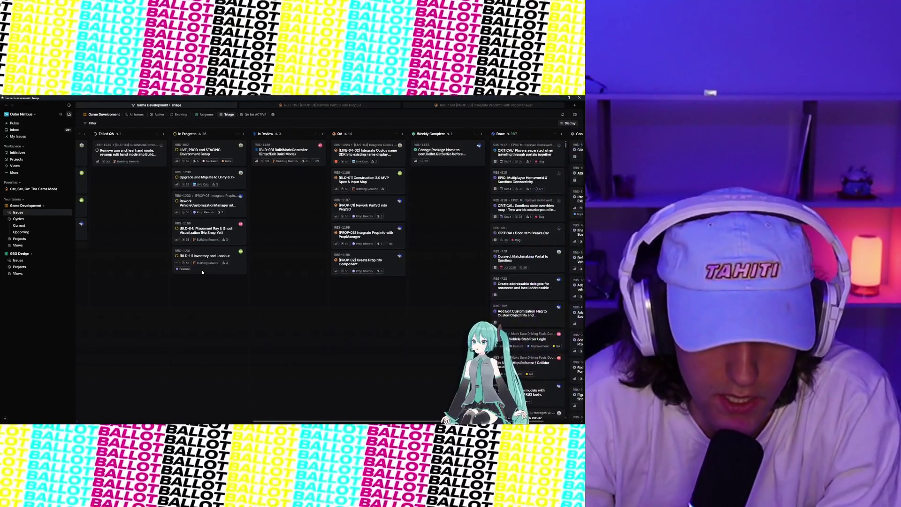
{"action": "scroll", "coordinate": [202, 272], "scroll_direction": "right", "scroll_amount": 3}
{"action": "scroll", "coordinate": [207, 270], "scroll_direction": "left", "scroll_amount": 6}
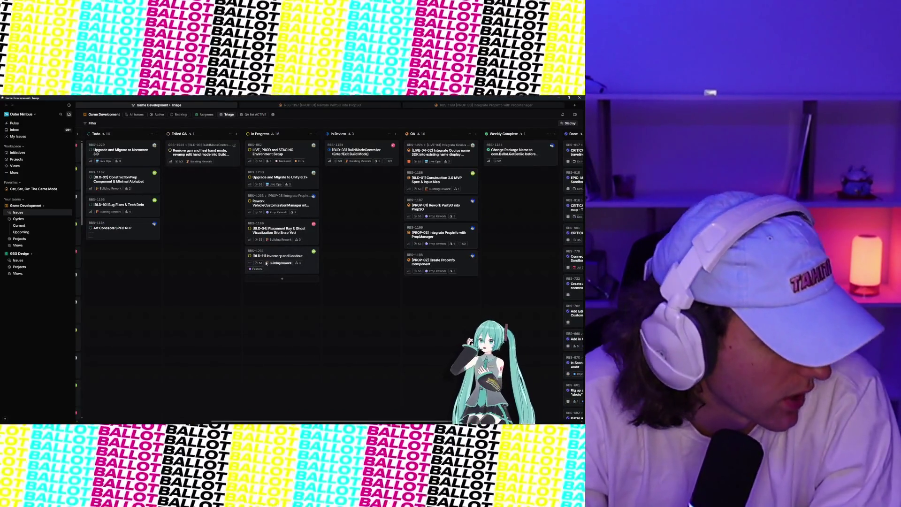
{"action": "mouse_move", "coordinate": [266, 263]}
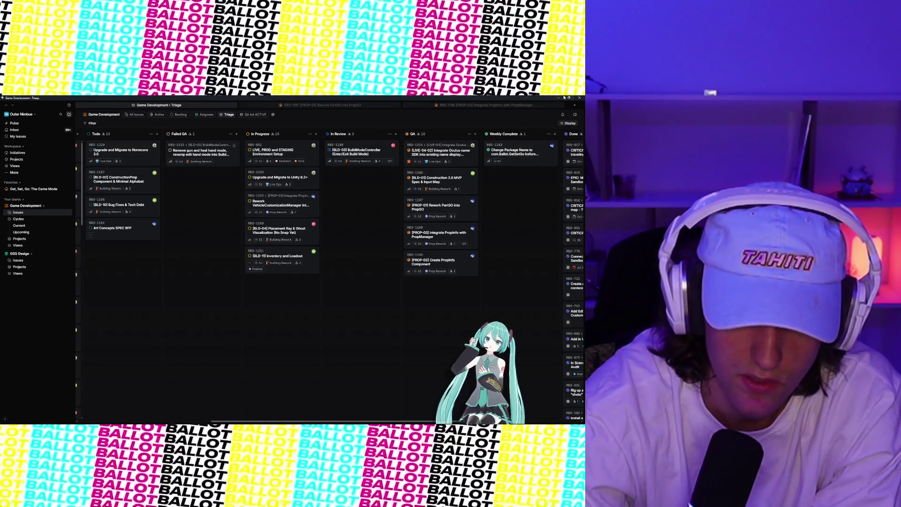
Minimize the Linear window to bring the cube-free Unity scene back into view.
{"action": "left_click", "coordinate": [561, 97]}
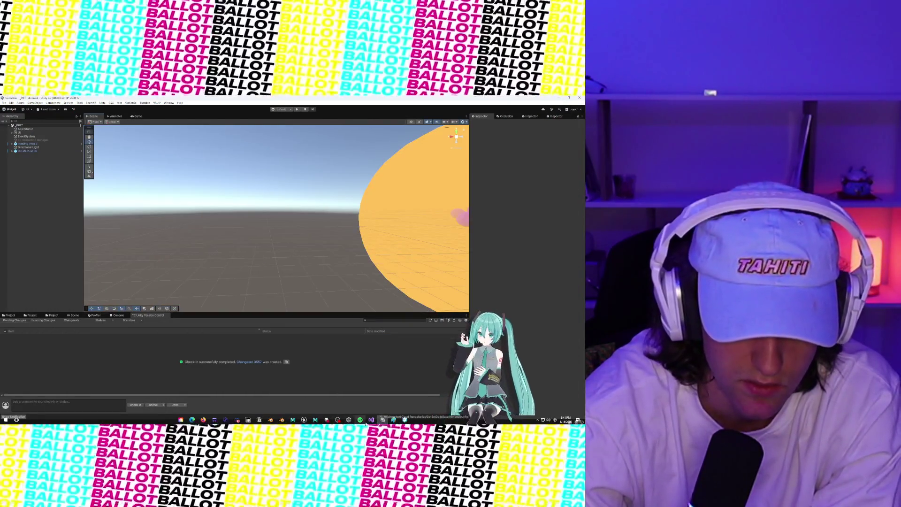
{"action": "mouse_move", "coordinate": [334, 425]}
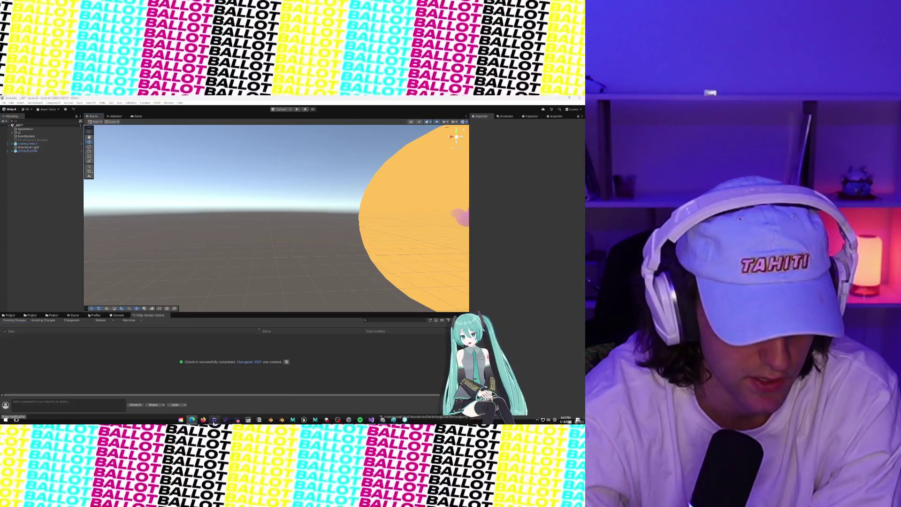
{"action": "mouse_move", "coordinate": [192, 420]}
{"action": "mouse_move", "coordinate": [181, 397]}
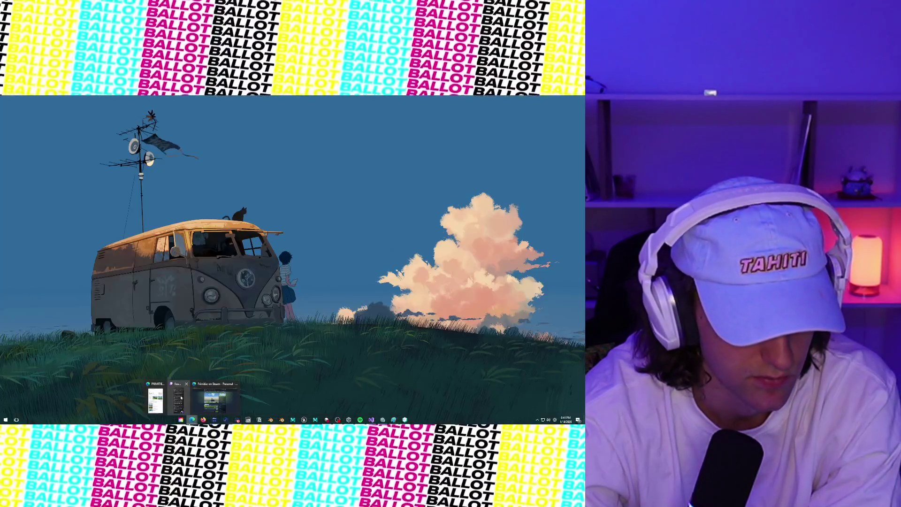
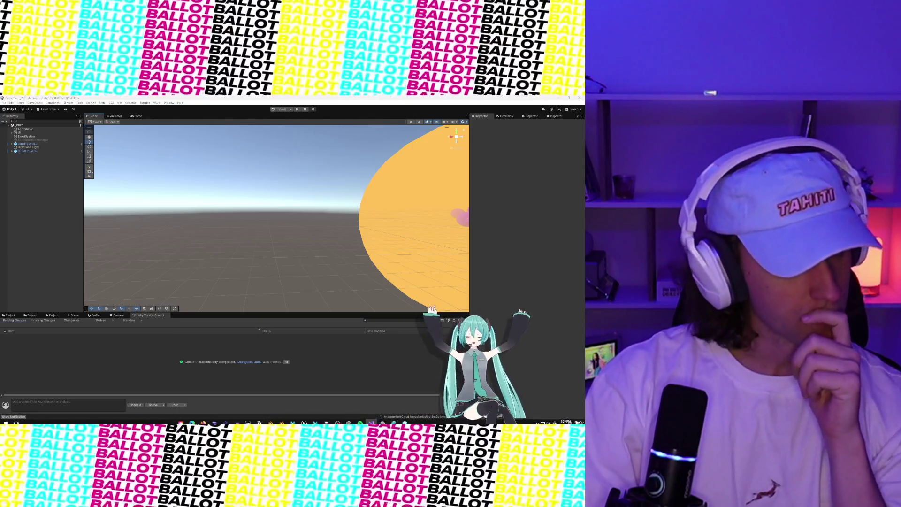
Maximize Visual Studio over Unity and close PartAutoFallback.cs and VehicleHealthController.cs.
{"action": "left_click", "coordinate": [371, 422]}
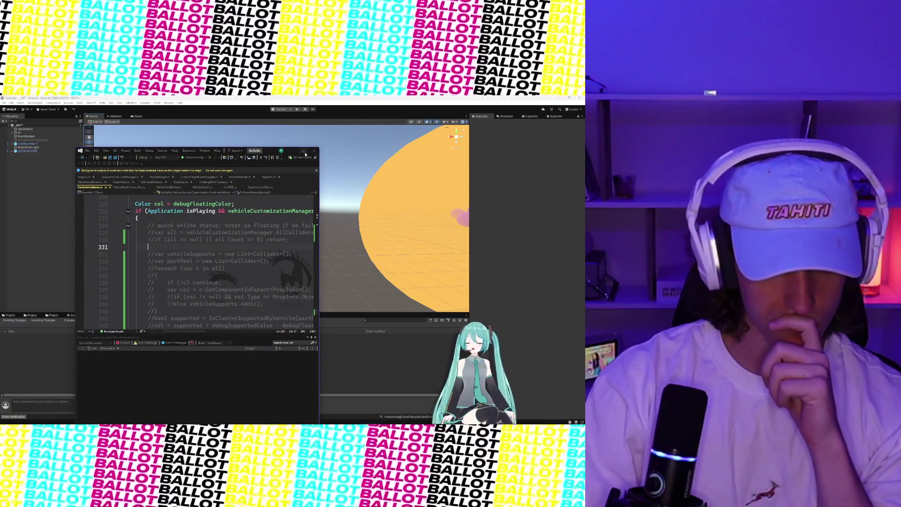
{"action": "left_click", "coordinate": [300, 151]}
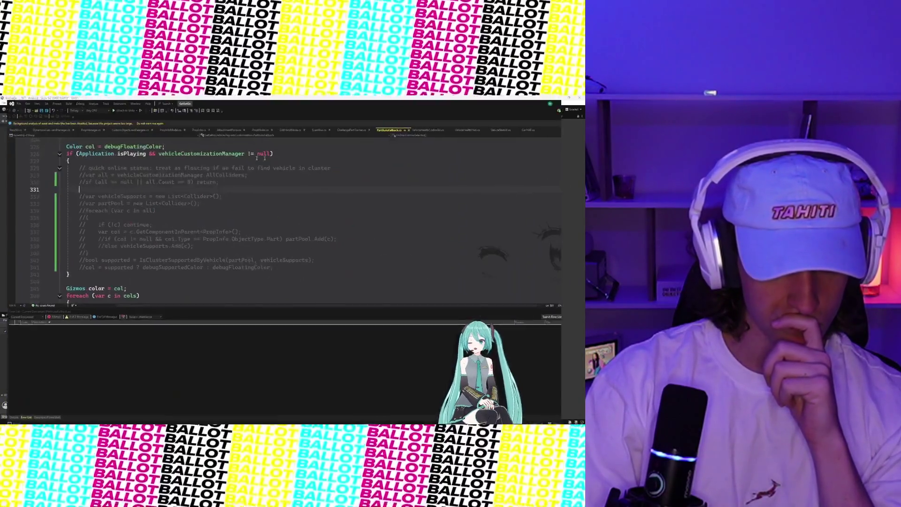
{"action": "left_click", "coordinate": [405, 125]}
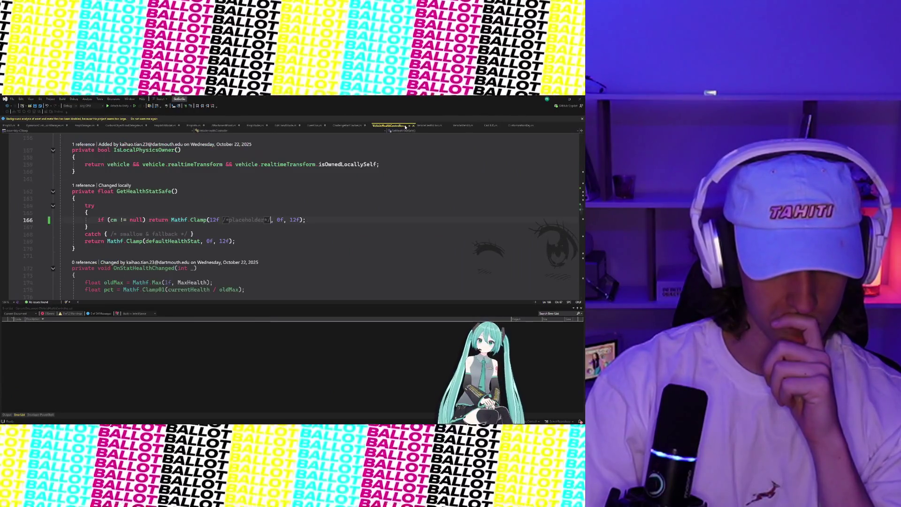
{"action": "left_click", "coordinate": [412, 125]}
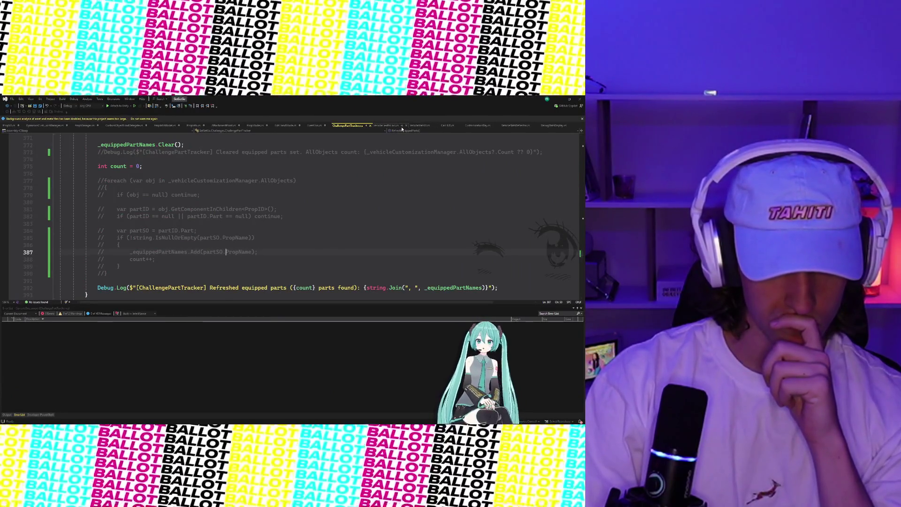
Close the remaining leftover scripts, including VehiclePartDisplay and ChallengePartTracker.cs, leaving PropSO.cs showing.
{"action": "left_click", "coordinate": [401, 126]}
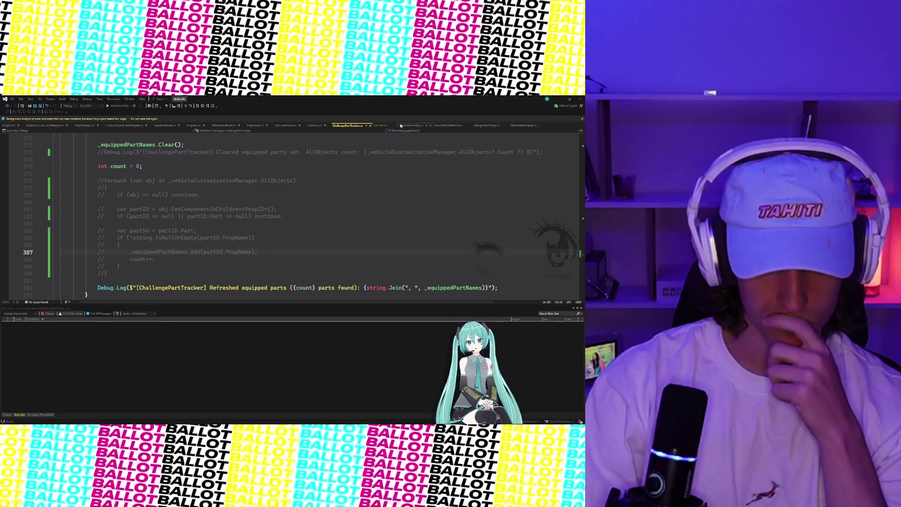
{"action": "left_click", "coordinate": [394, 125]}
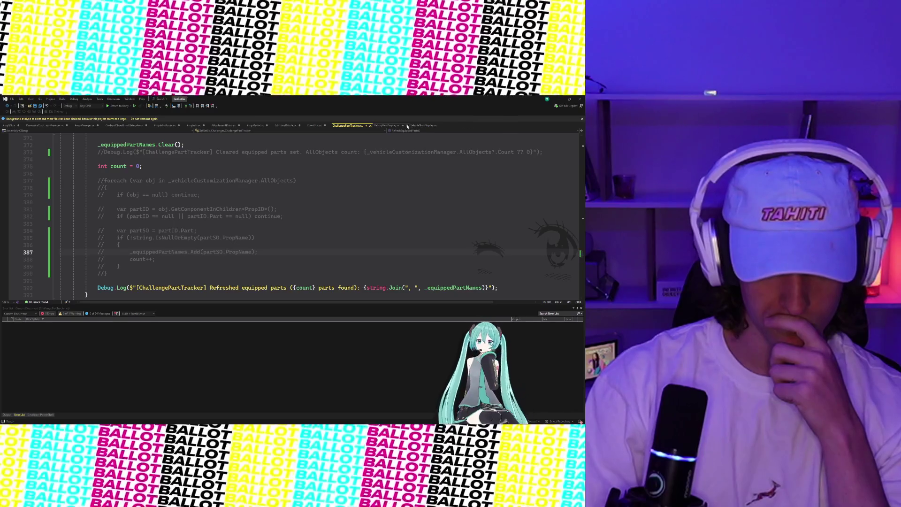
{"action": "left_click", "coordinate": [407, 125]}
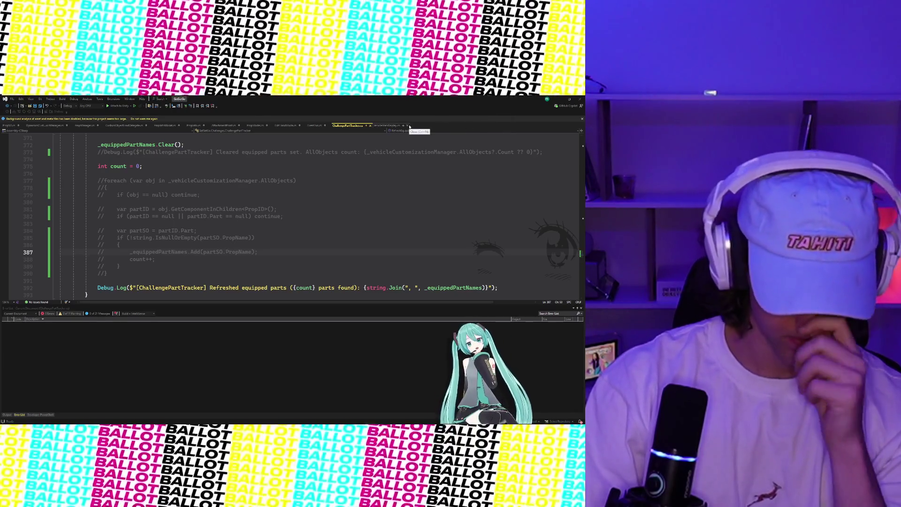
{"action": "left_click", "coordinate": [408, 126]}
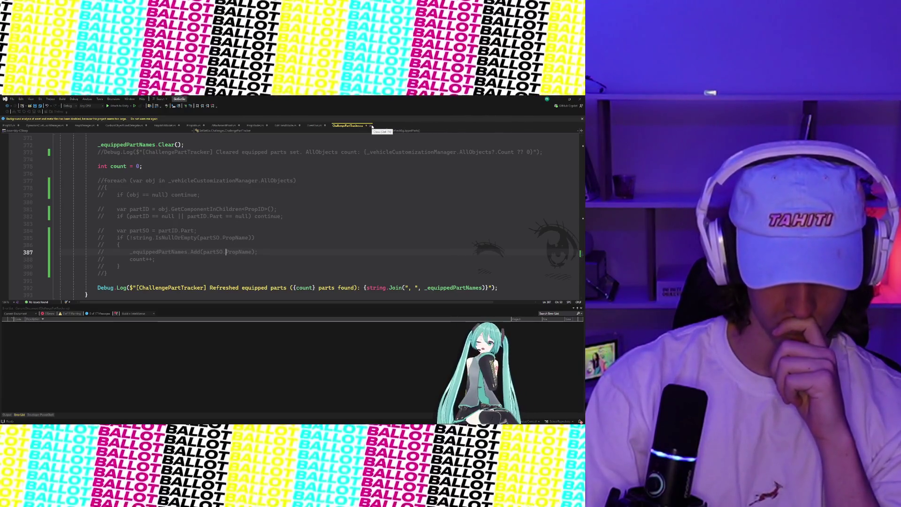
{"action": "left_click", "coordinate": [372, 126]}
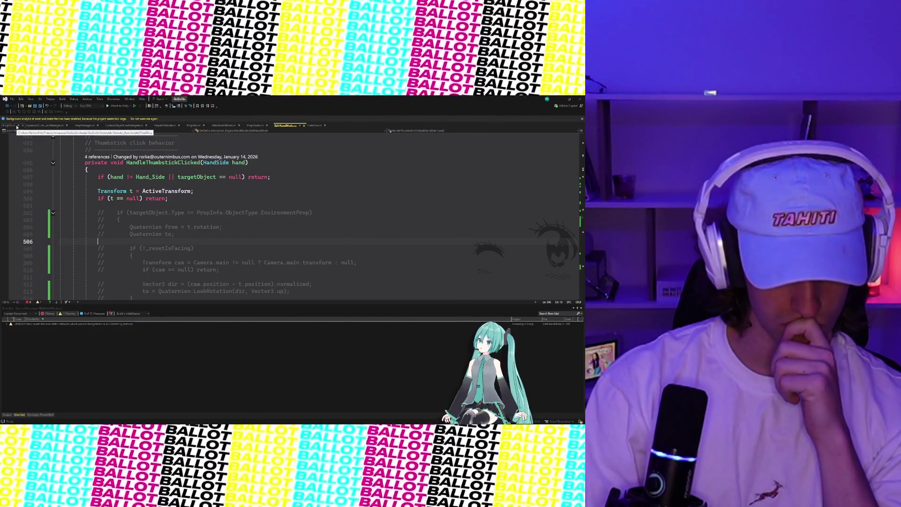
{"action": "left_click", "coordinate": [17, 127]}
{"action": "scroll", "coordinate": [295, 284], "scroll_direction": "down", "scroll_amount": 3}
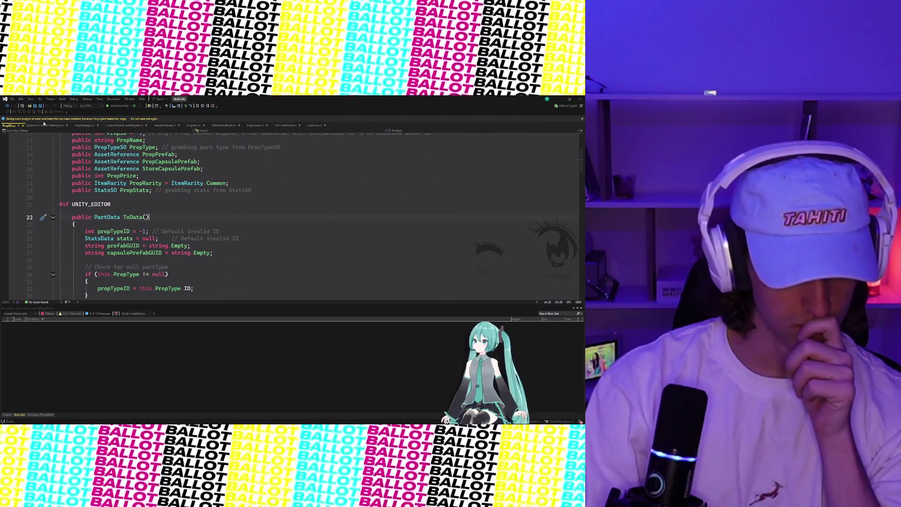
Switch to DynamicsCustomizationManager.cs and read through its remote-parenting dictionaries and OnEnable hook.
{"action": "left_click", "coordinate": [44, 126]}
{"action": "scroll", "coordinate": [212, 237], "scroll_direction": "up", "scroll_amount": 5}
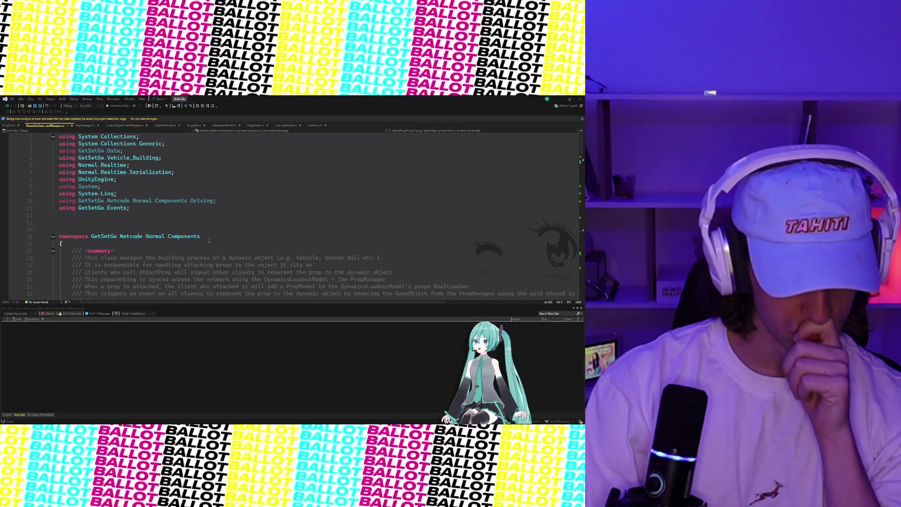
{"action": "scroll", "coordinate": [210, 241], "scroll_direction": "down", "scroll_amount": 7}
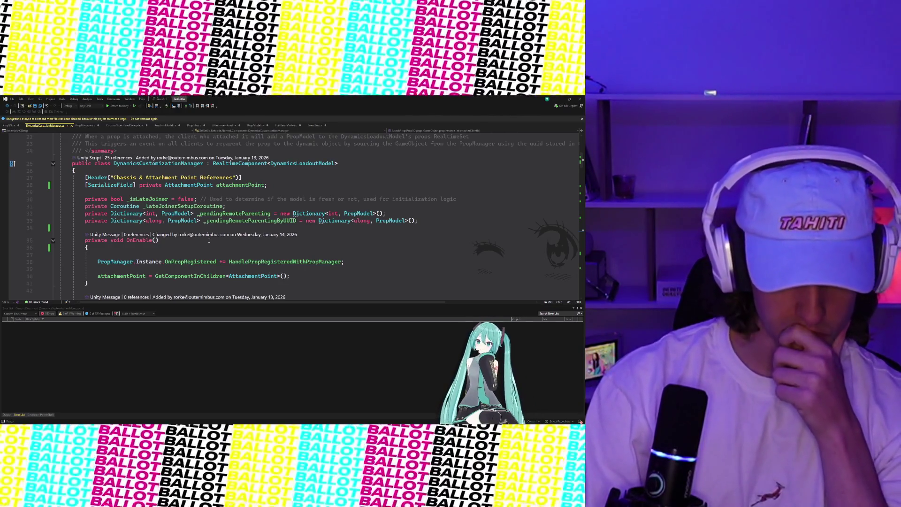
{"action": "scroll", "coordinate": [210, 240], "scroll_direction": "down", "scroll_amount": 7}
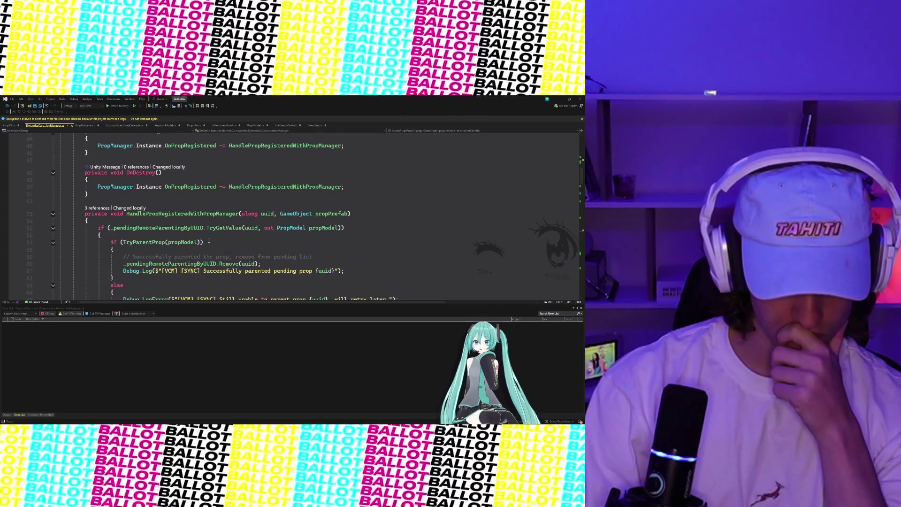
{"action": "scroll", "coordinate": [209, 241], "scroll_direction": "down", "scroll_amount": 8}
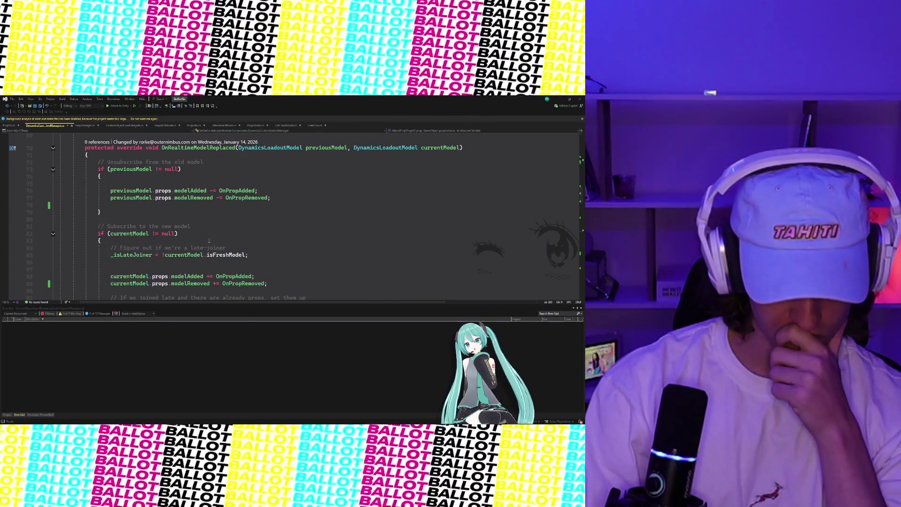
{"action": "scroll", "coordinate": [209, 241], "scroll_direction": "down", "scroll_amount": 5}
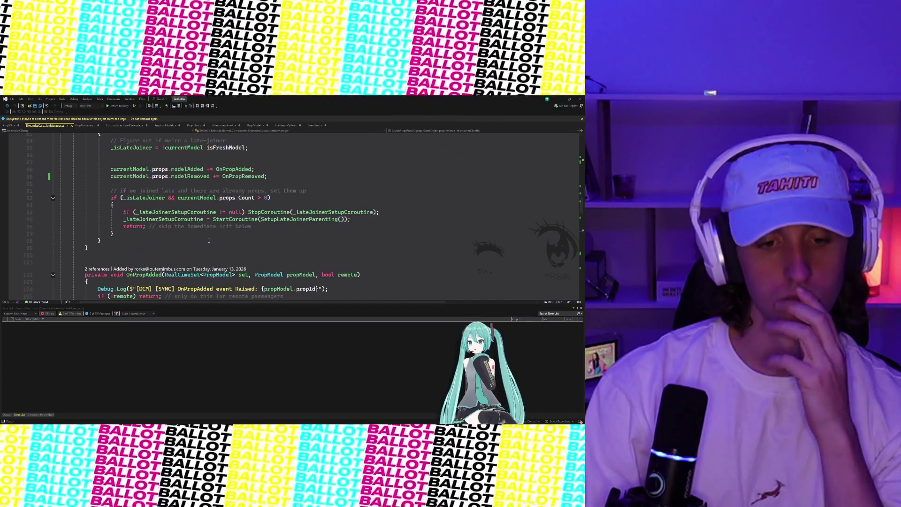
{"action": "scroll", "coordinate": [209, 240], "scroll_direction": "down", "scroll_amount": 7}
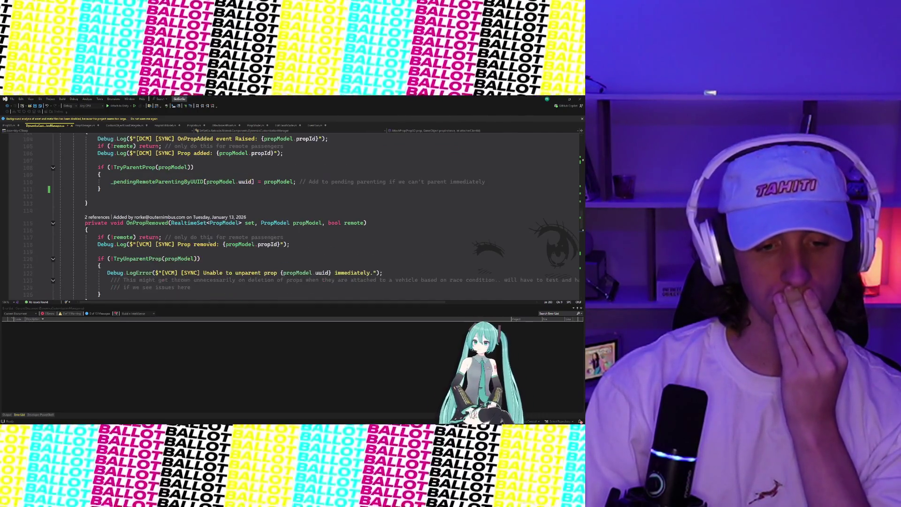
{"action": "scroll", "coordinate": [209, 241], "scroll_direction": "down", "scroll_amount": 6}
{"action": "scroll", "coordinate": [209, 240], "scroll_direction": "up", "scroll_amount": 13}
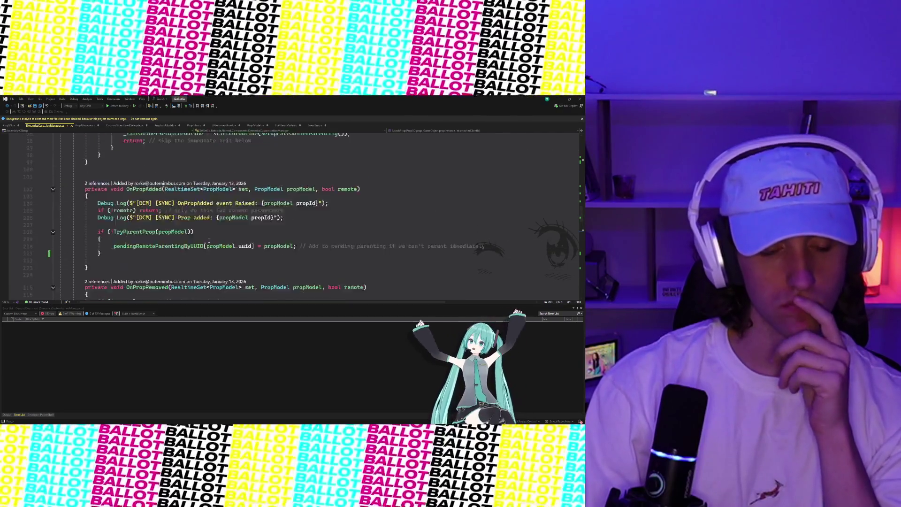
{"action": "scroll", "coordinate": [209, 240], "scroll_direction": "up", "scroll_amount": 20}
{"action": "scroll", "coordinate": [209, 241], "scroll_direction": "down", "scroll_amount": 6}
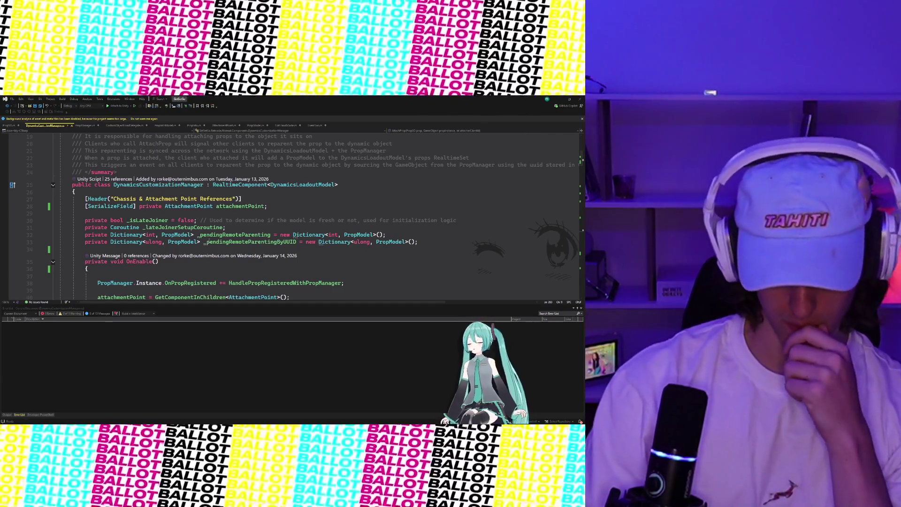
{"action": "mouse_move", "coordinate": [210, 242]}
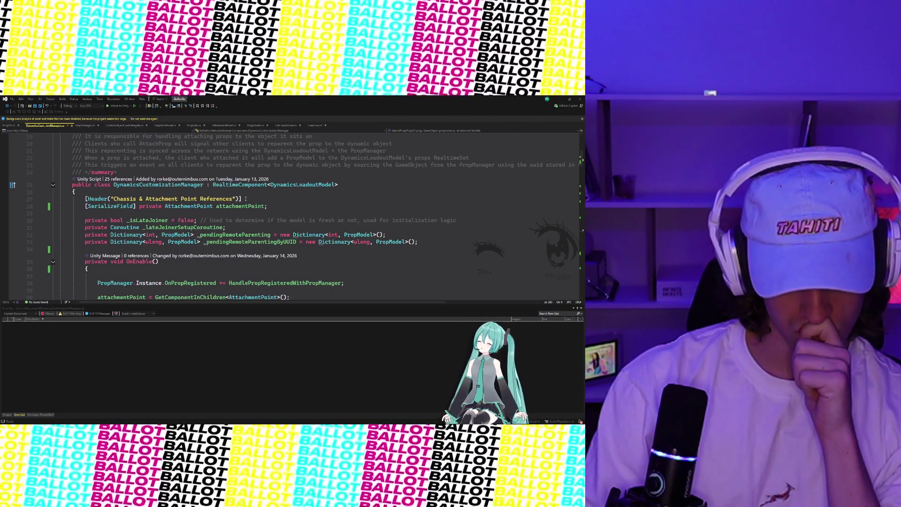
{"action": "scroll", "coordinate": [246, 198], "scroll_direction": "down", "scroll_amount": 5}
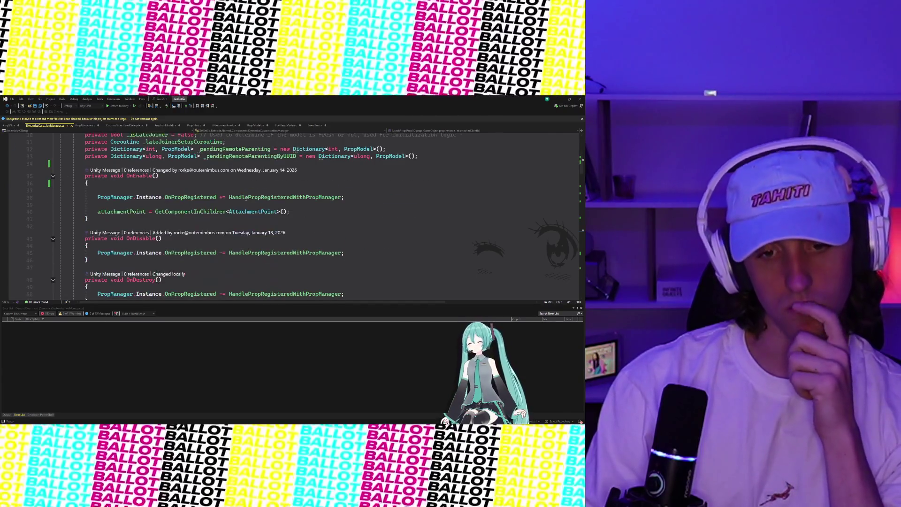
{"action": "scroll", "coordinate": [246, 198], "scroll_direction": "down", "scroll_amount": 1}
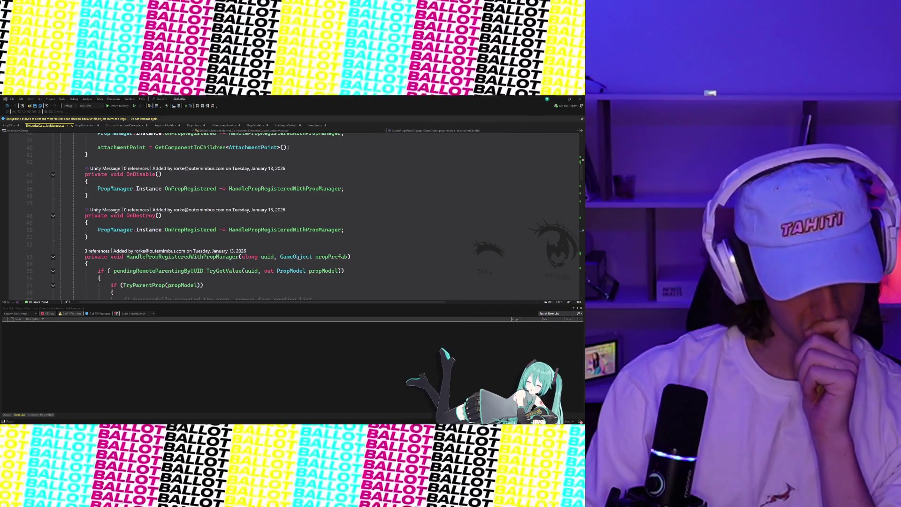
{"action": "scroll", "coordinate": [257, 240], "scroll_direction": "down", "scroll_amount": 3}
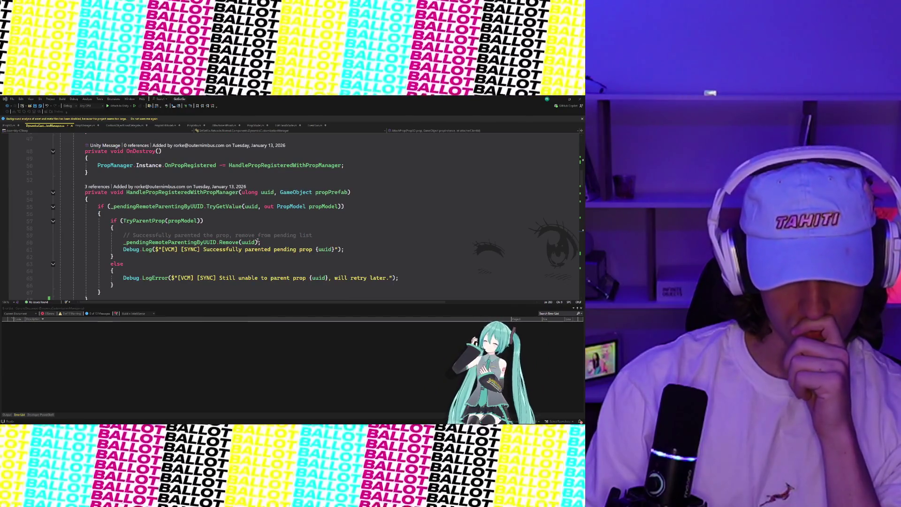
{"action": "scroll", "coordinate": [257, 240], "scroll_direction": "up", "scroll_amount": 15}
{"action": "scroll", "coordinate": [257, 240], "scroll_direction": "down", "scroll_amount": 5}
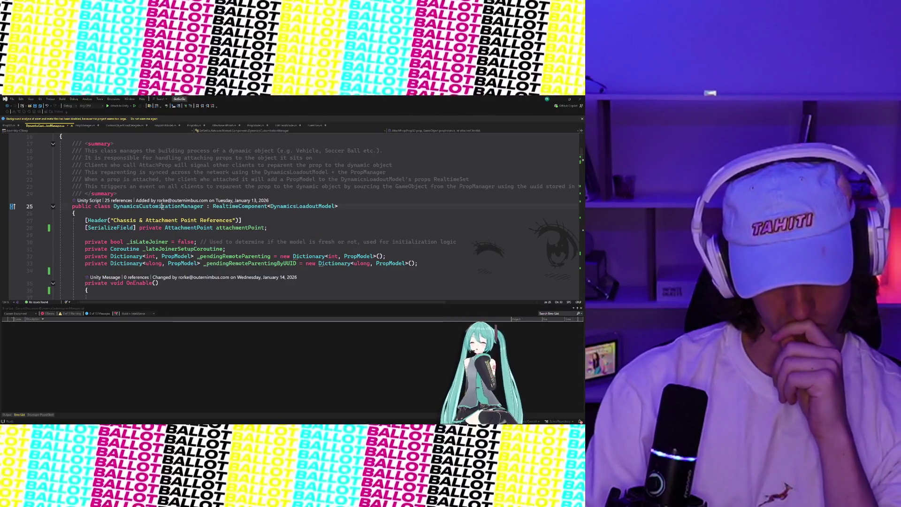
Rename the DynamicsCustomizationManager class on line 25 to CustomizationManager across the project.
{"action": "double_click", "coordinate": [163, 208]}
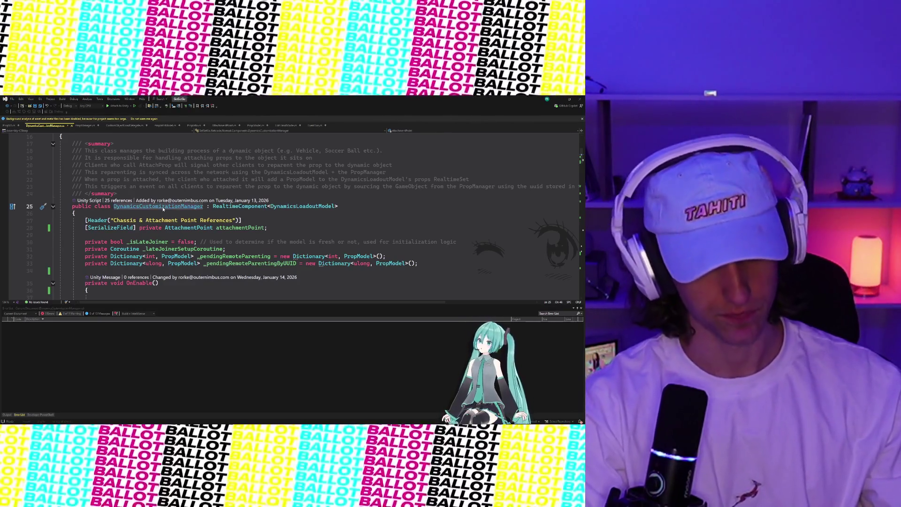
{"action": "key", "text": "ctrl+r"}
{"action": "key", "text": "ctrl+r"}
{"action": "type", "text": "Custo"}
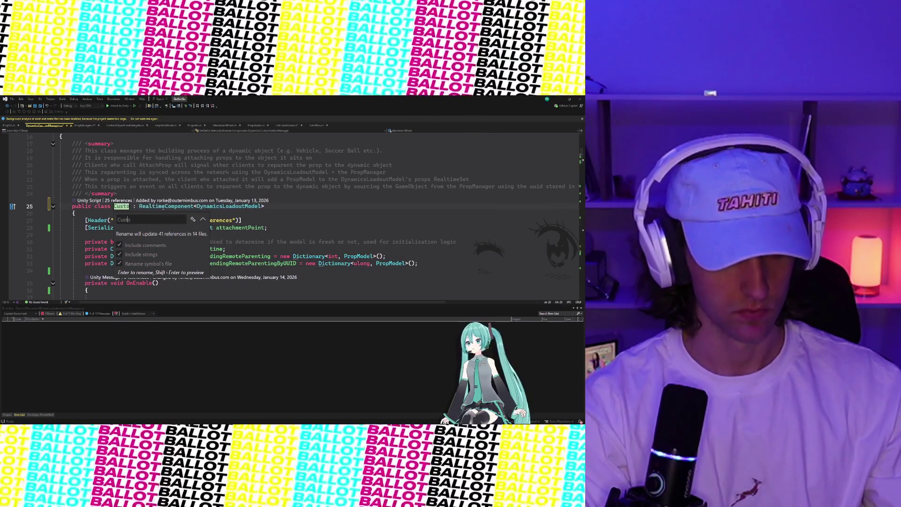
{"action": "type", "text": "mizationManager"}
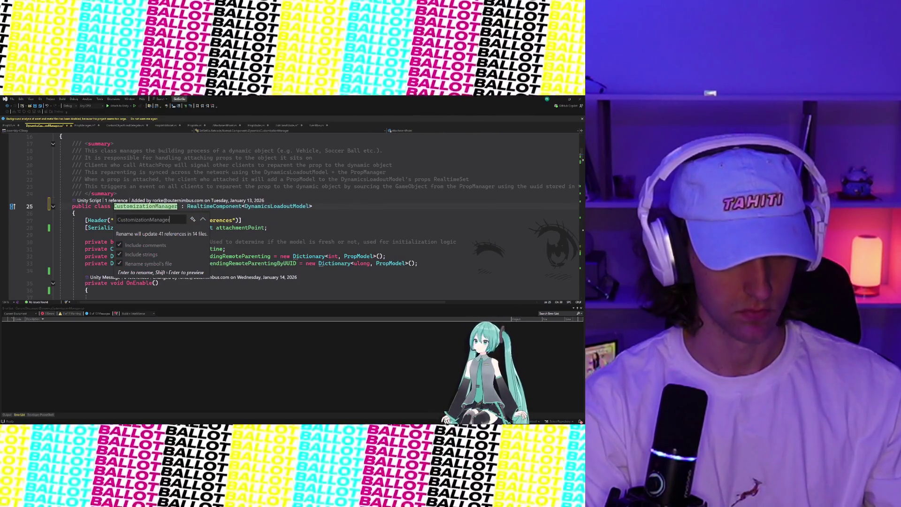
{"action": "key", "text": "Return"}
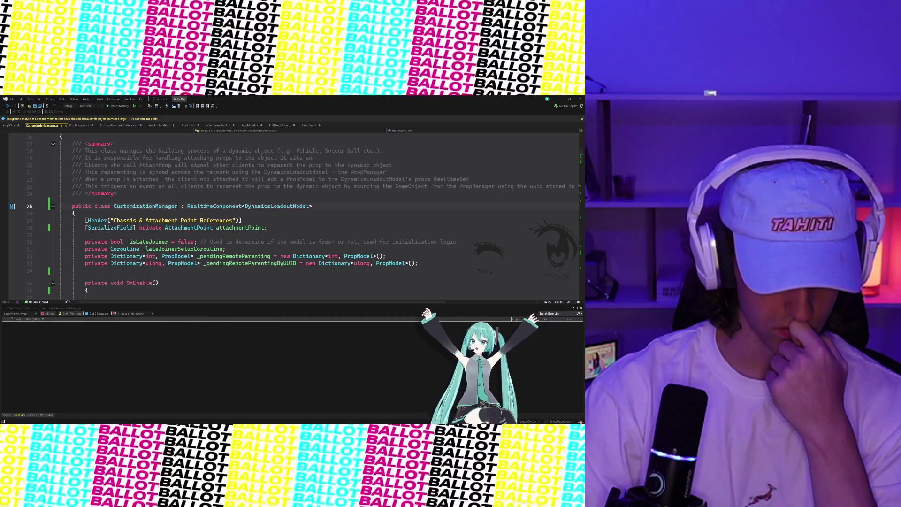
Go to the declaration of DynamicsLoadoutModel and open DynamicsLoadoutModel.cs.
{"action": "scroll", "coordinate": [263, 207], "scroll_direction": "up", "scroll_amount": 5}
{"action": "scroll", "coordinate": [262, 209], "scroll_direction": "down", "scroll_amount": 7}
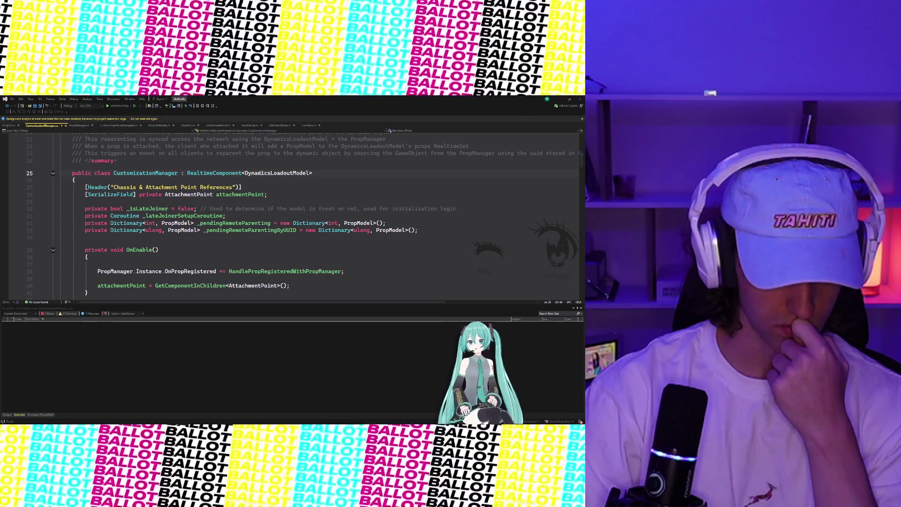
{"action": "mouse_move", "coordinate": [261, 172]}
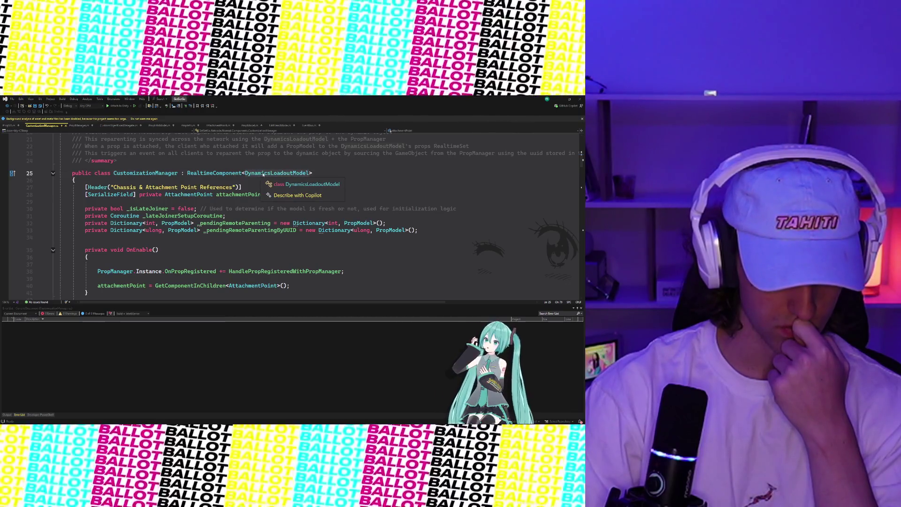
{"action": "key", "text": "F12"}
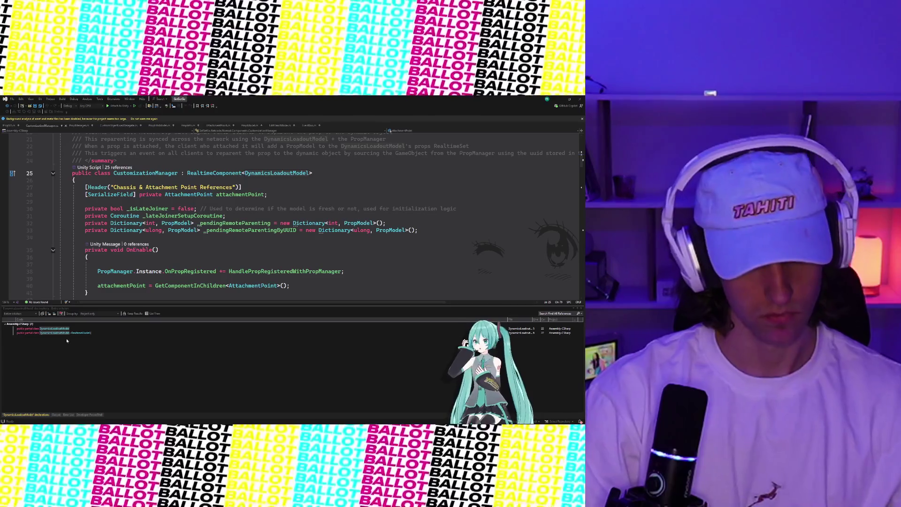
{"action": "left_click", "coordinate": [59, 329]}
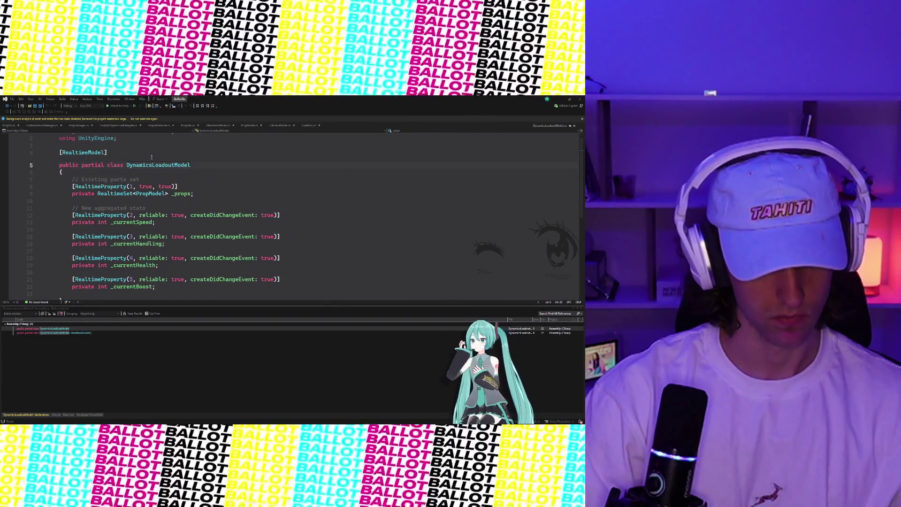
Attempt renaming DynamicsLoadoutModel to CustomizationLoadoutModel, trim it, then cancel the broken rename.
{"action": "left_click", "coordinate": [151, 165]}
{"action": "key", "text": "ctrl+r"}
{"action": "key", "text": "ctrl+r"}
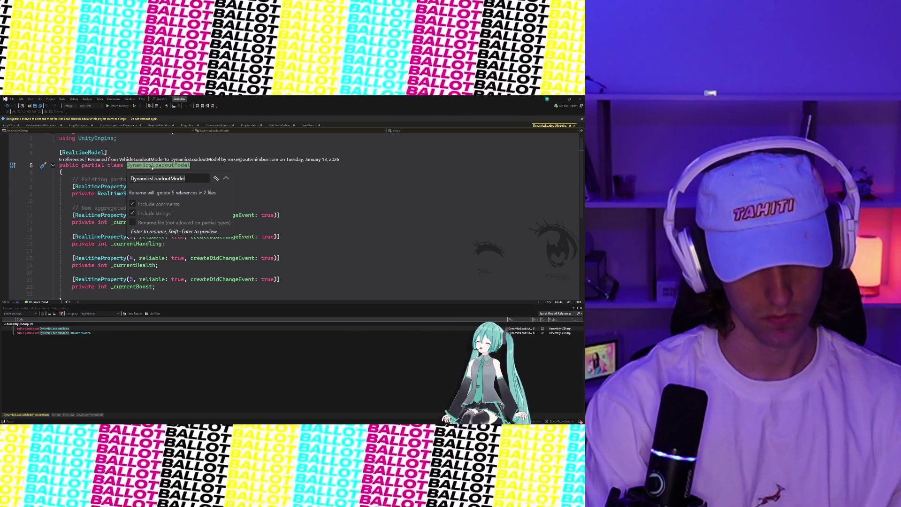
{"action": "type", "text": "Customi"}
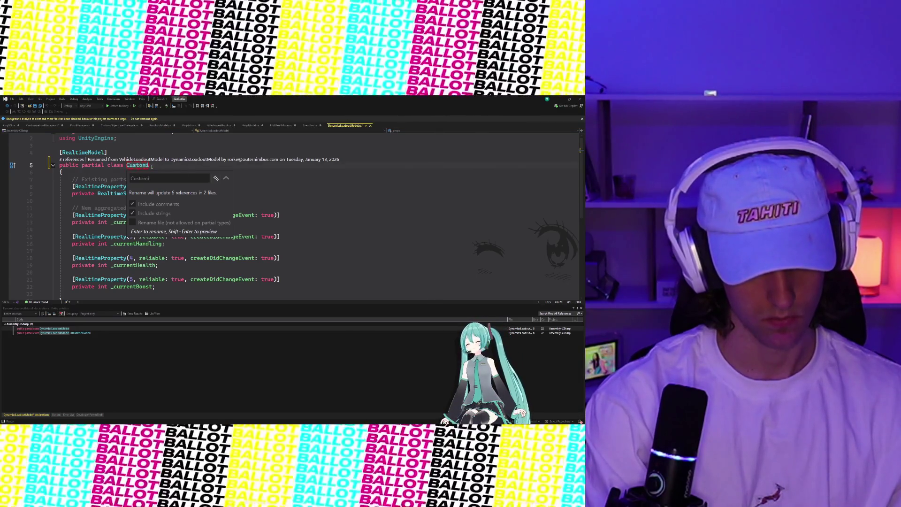
{"action": "type", "text": "zationLoadout"}
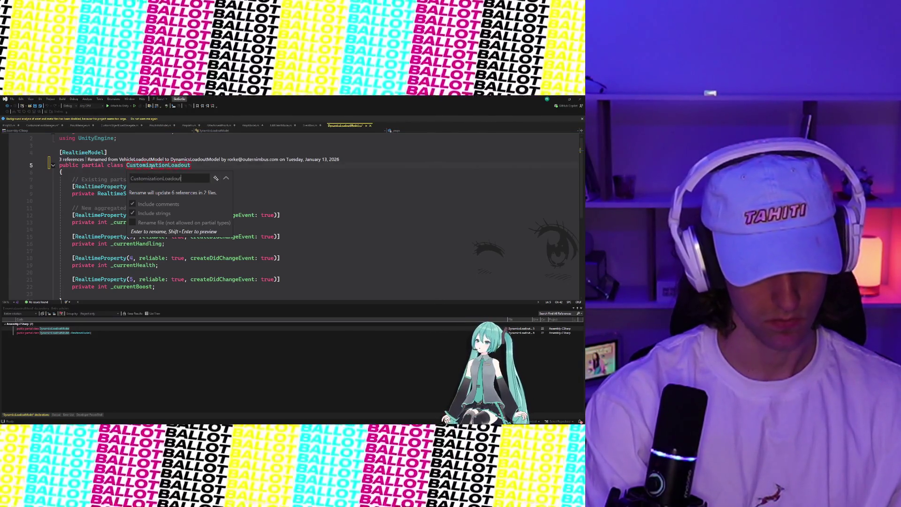
{"action": "type", "text": "Model"}
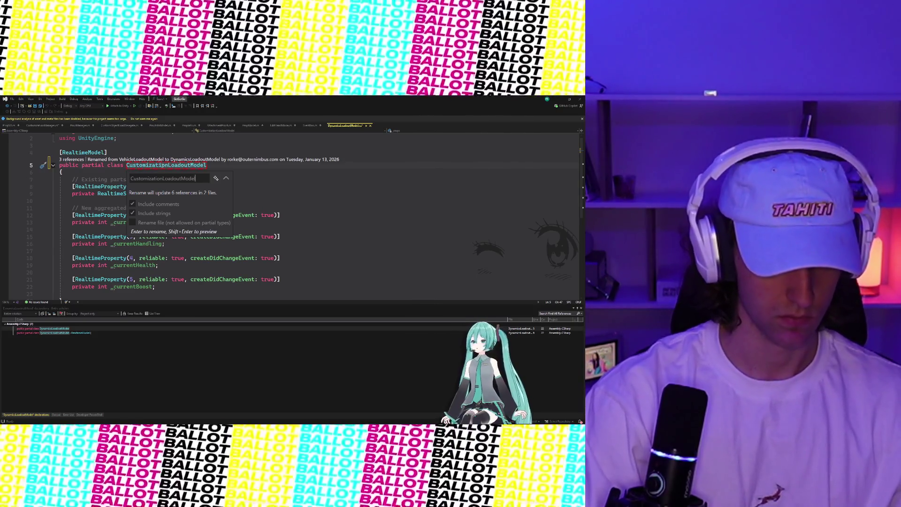
{"action": "left_click", "coordinate": [152, 164]}
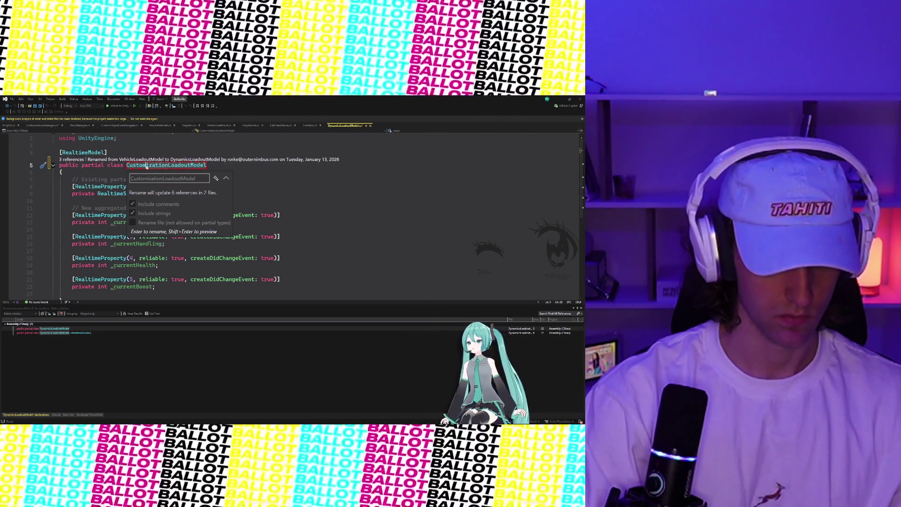
{"action": "key", "text": "Delete"}
{"action": "key", "text": "Delete"}
{"action": "key", "text": "Delete"}
{"action": "key", "text": "End"}
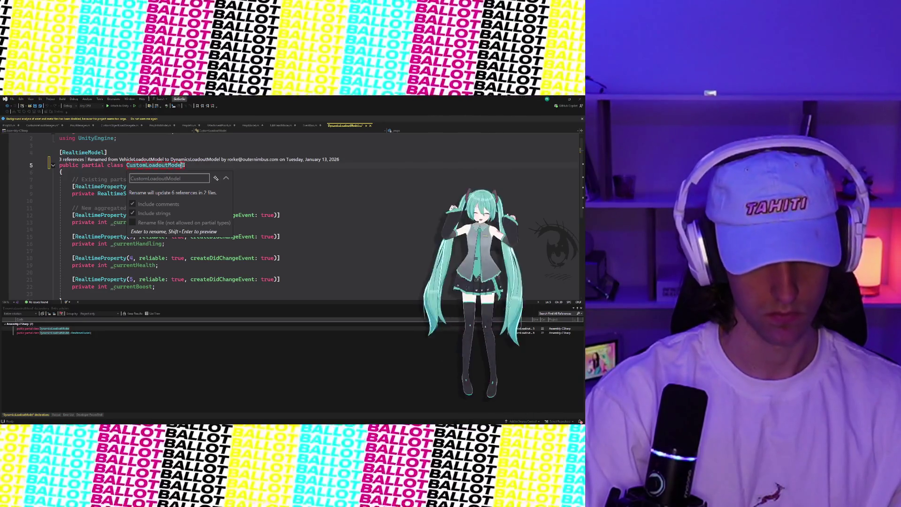
{"action": "left_click", "coordinate": [190, 165]}
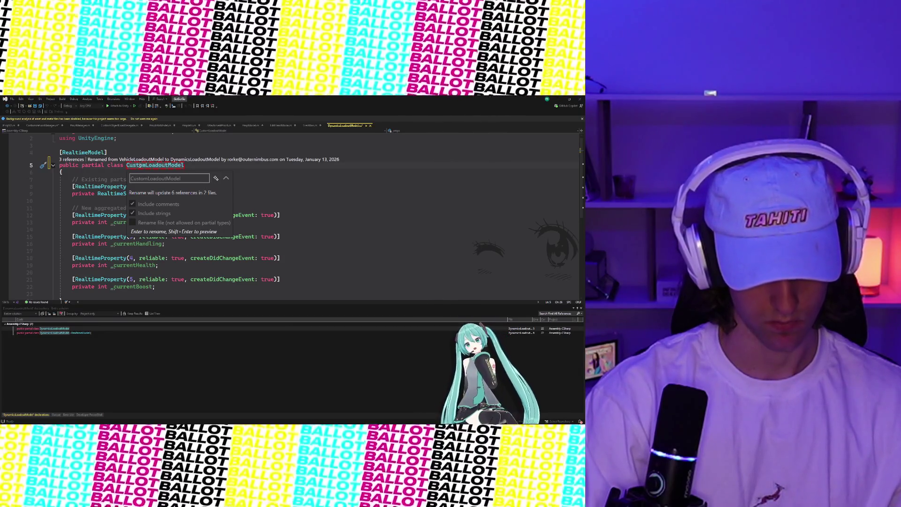
{"action": "key", "text": "Return"}
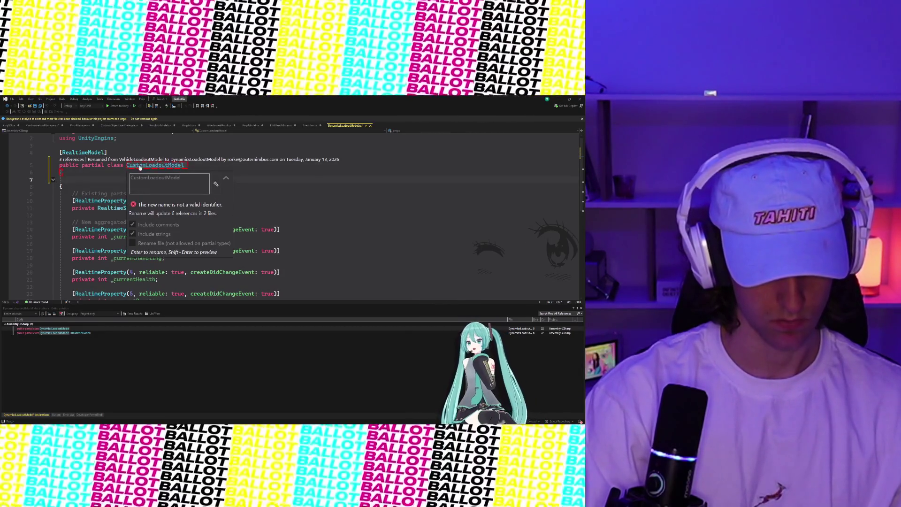
{"action": "key", "text": "Escape"}
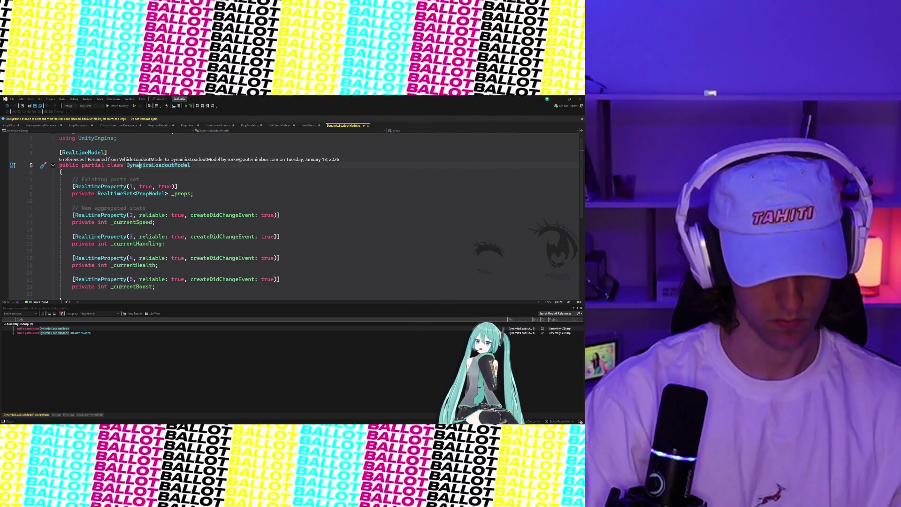
Rename DynamicsLoadoutModel to CustomLoadoutModel across all references.
{"action": "key", "text": "ctrl+r"}
{"action": "key", "text": "ctrl+r"}
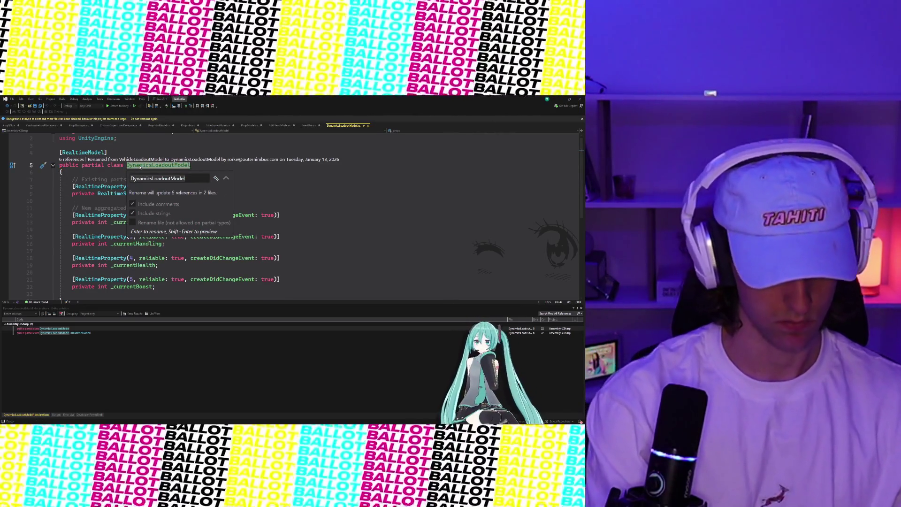
{"action": "type", "text": "CustomLoadout"}
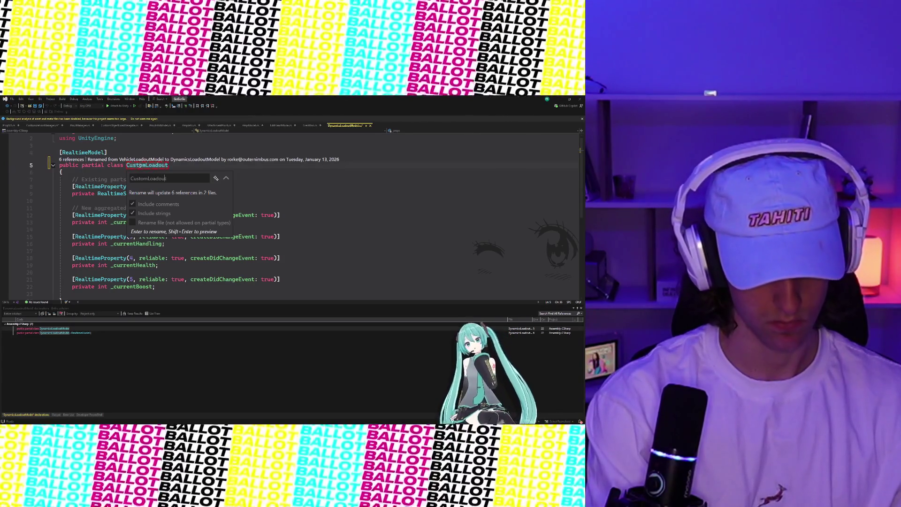
{"action": "key", "text": "Return"}
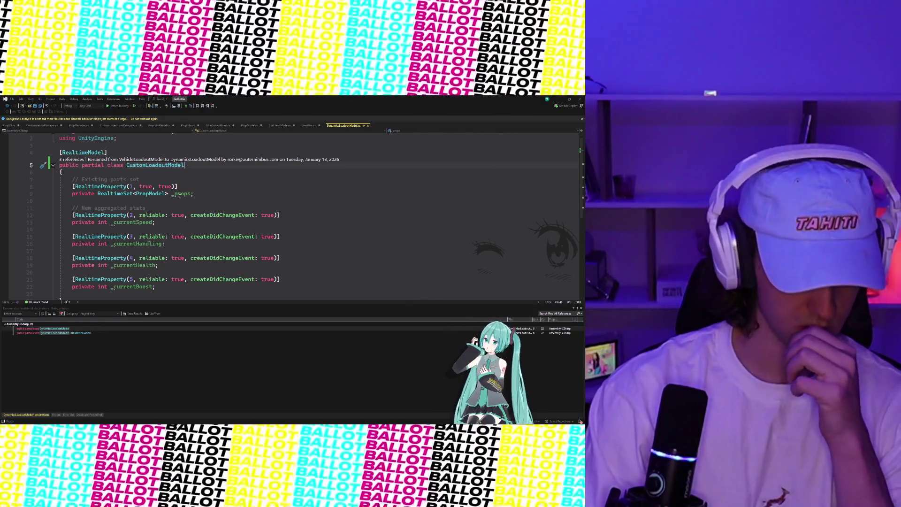
Return to CustomizationManager.cs and review its class declaration, summary and fields.
{"action": "right_click", "coordinate": [333, 127]}
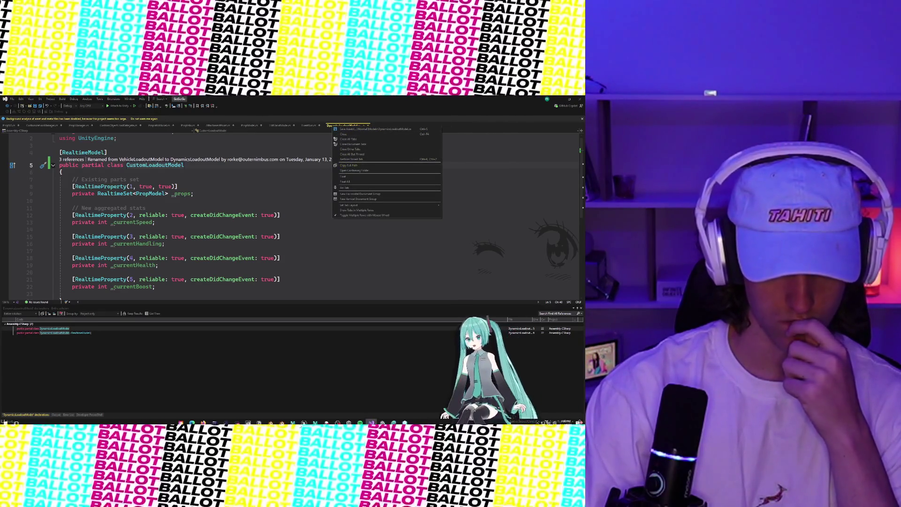
{"action": "key", "text": "Escape"}
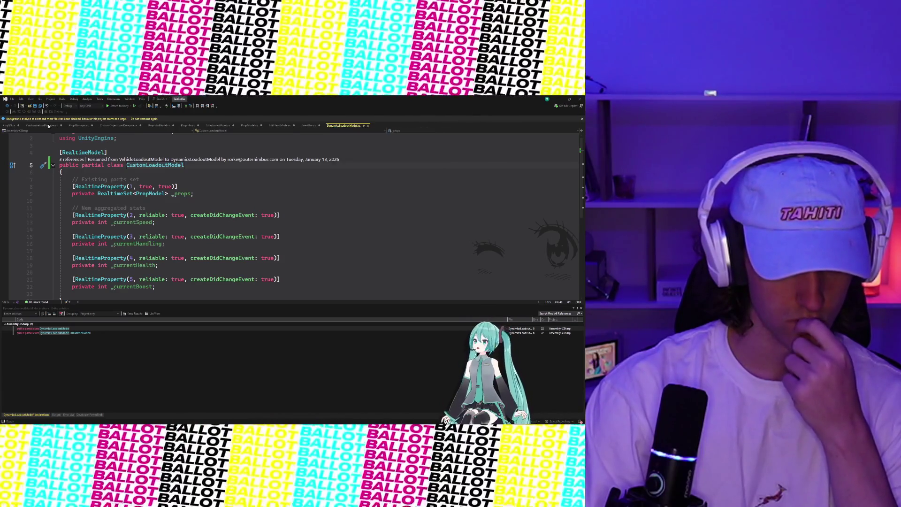
{"action": "left_click", "coordinate": [49, 126]}
{"action": "scroll", "coordinate": [167, 208], "scroll_direction": "down", "scroll_amount": 5}
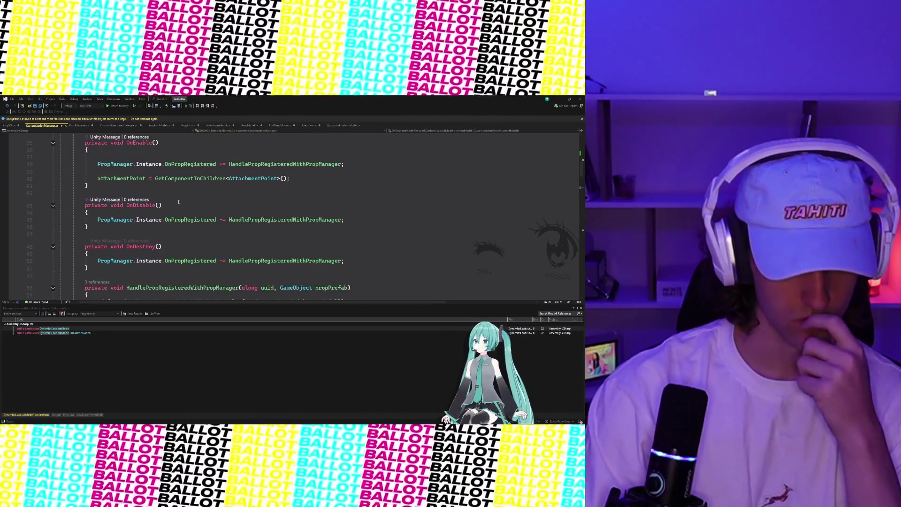
{"action": "scroll", "coordinate": [178, 202], "scroll_direction": "up", "scroll_amount": 5}
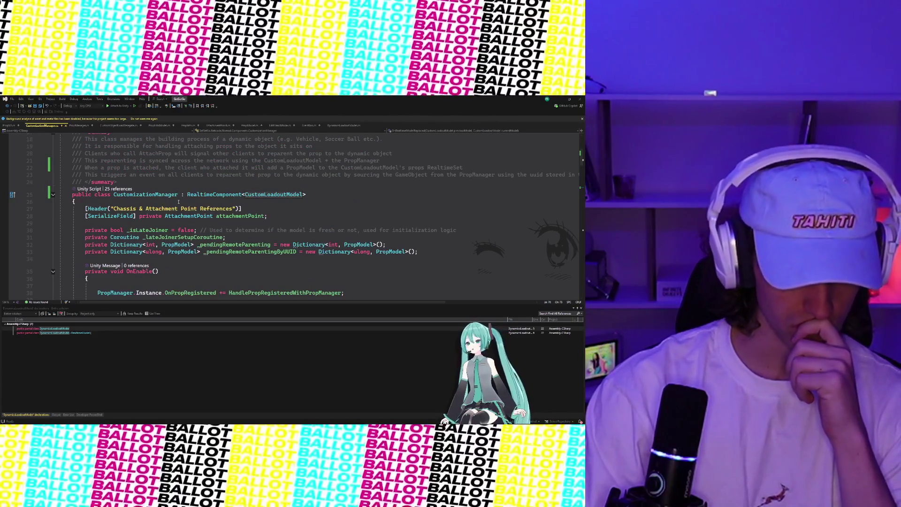
{"action": "scroll", "coordinate": [178, 201], "scroll_direction": "down", "scroll_amount": 3}
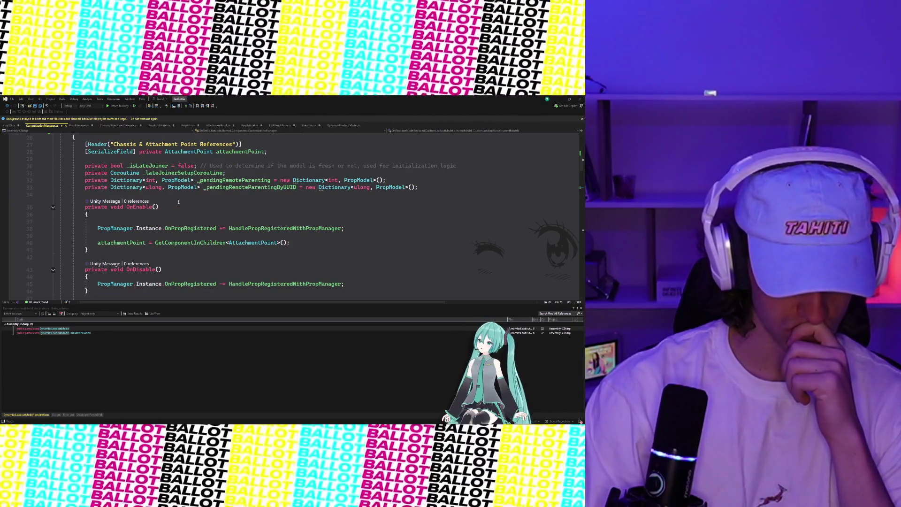
{"action": "scroll", "coordinate": [178, 202], "scroll_direction": "up", "scroll_amount": 3}
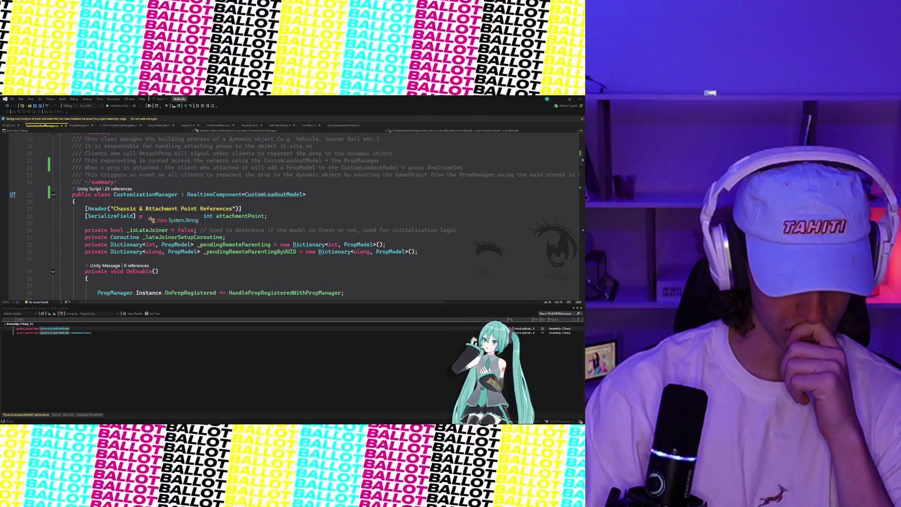
Change the line 27 [Header] label to "Attachment Point Reference".
{"action": "left_click", "coordinate": [114, 208]}
{"action": "key", "text": "ctrl+Delete"}
{"action": "key", "text": "ctrl+Delete"}
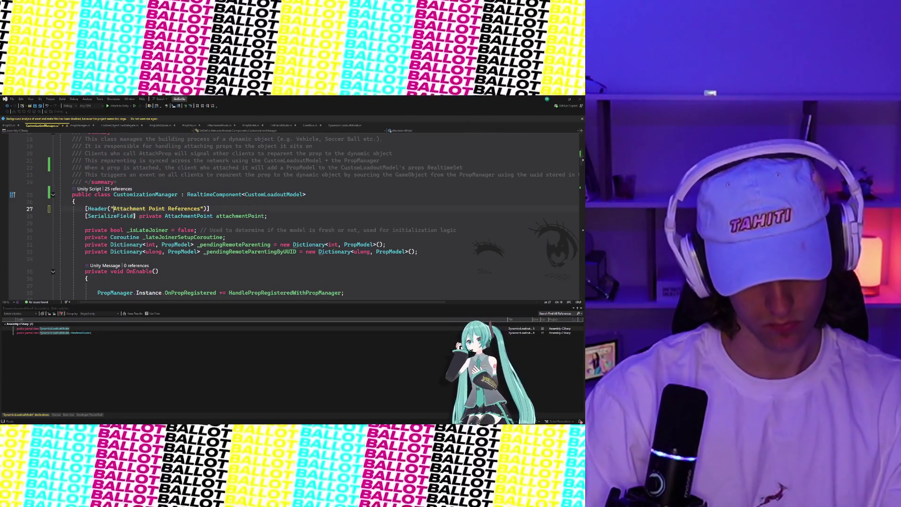
{"action": "double_click", "coordinate": [187, 209]}
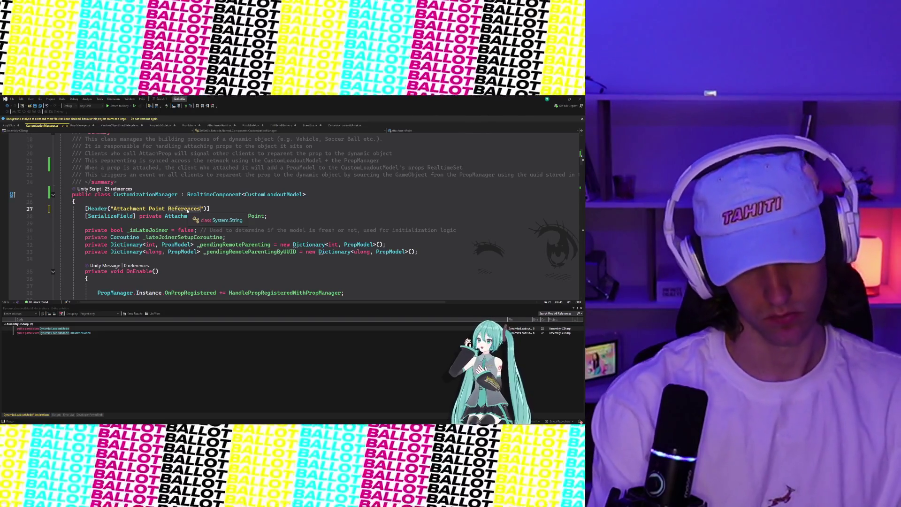
{"action": "key", "text": "BackSpace"}
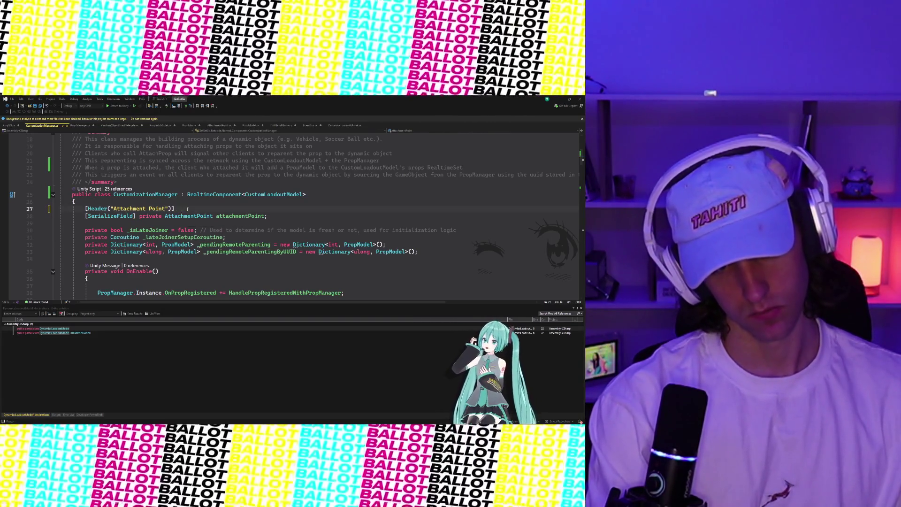
{"action": "key", "text": "BackSpace"}
{"action": "type", "text": "Reference"}
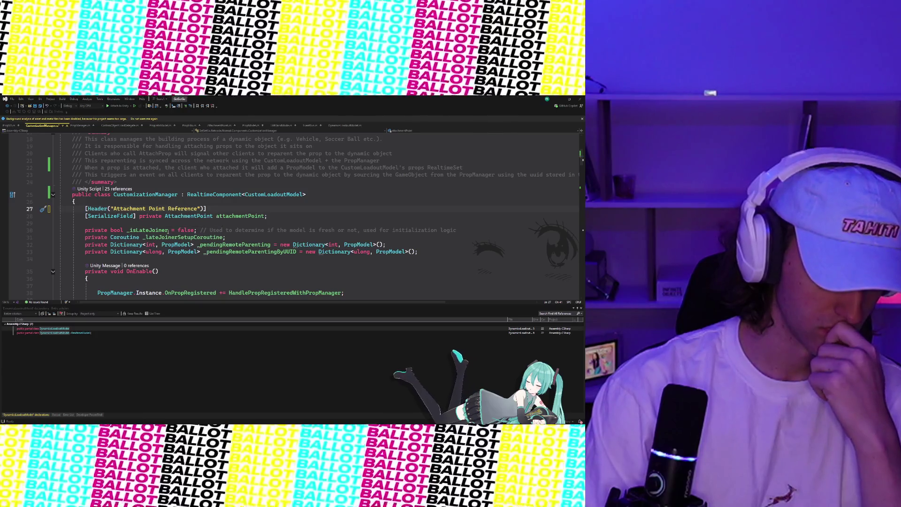
{"action": "left_click", "coordinate": [159, 237]}
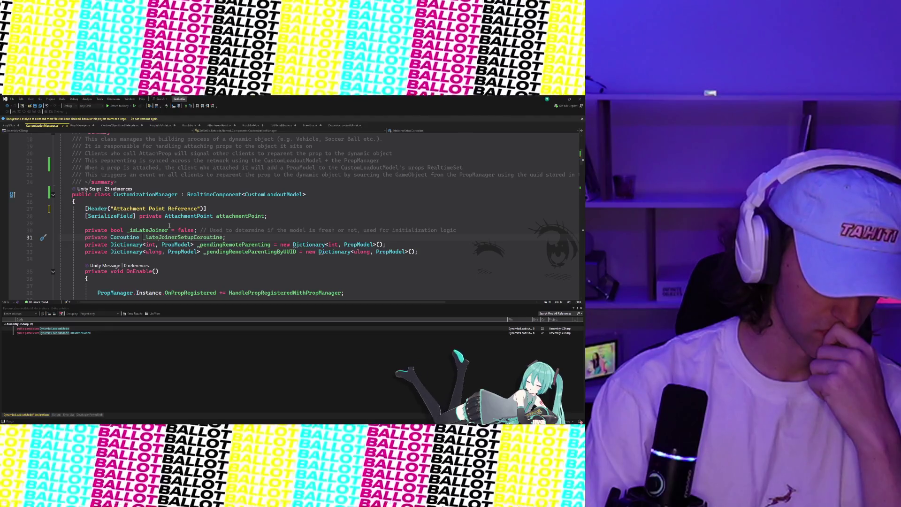
{"action": "scroll", "coordinate": [169, 225], "scroll_direction": "down", "scroll_amount": 1}
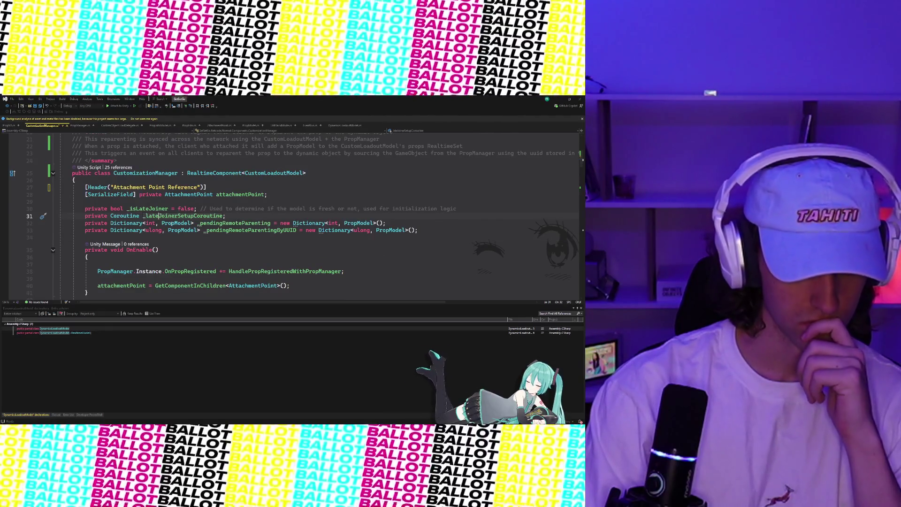
{"action": "scroll", "coordinate": [171, 225], "scroll_direction": "down", "scroll_amount": 1}
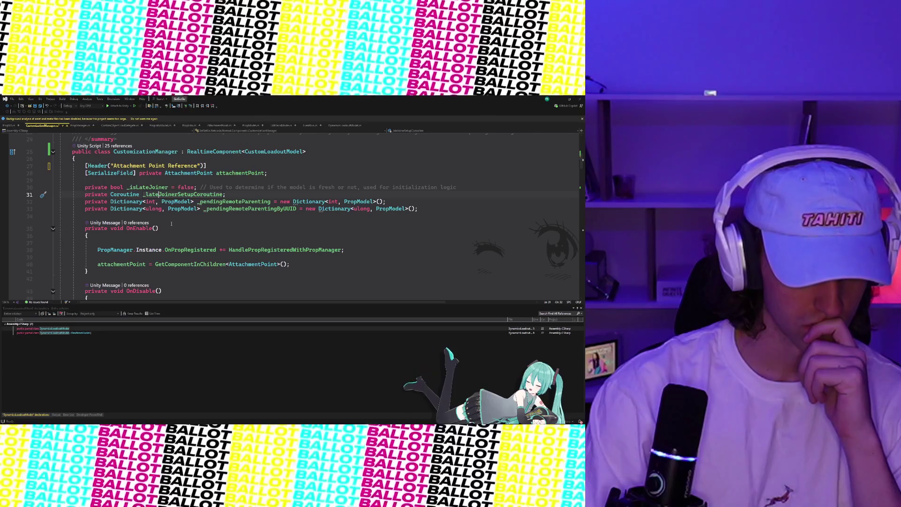
{"action": "scroll", "coordinate": [171, 224], "scroll_direction": "down", "scroll_amount": 1}
Delete the attachmentPoint = GetComponentInChildren<AttachmentPoint>() line and surrounding blank line from OnEnable.
{"action": "left_click", "coordinate": [160, 222]}
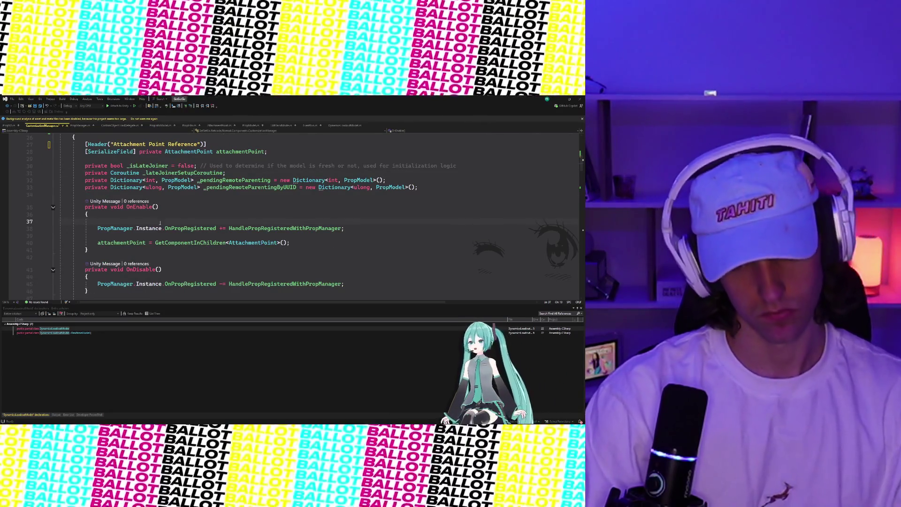
{"action": "key", "text": "Home"}
{"action": "key", "text": "BackSpace"}
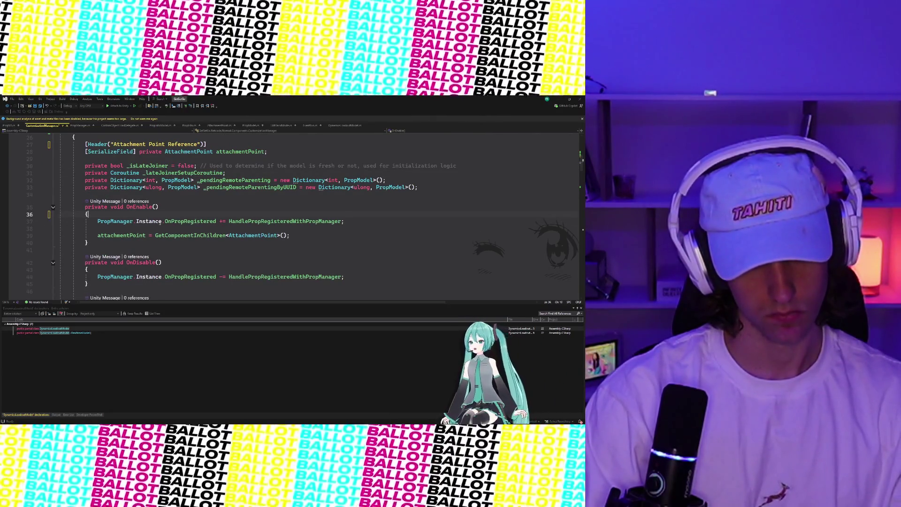
{"action": "left_click", "coordinate": [99, 232]}
{"action": "key", "text": "Return"}
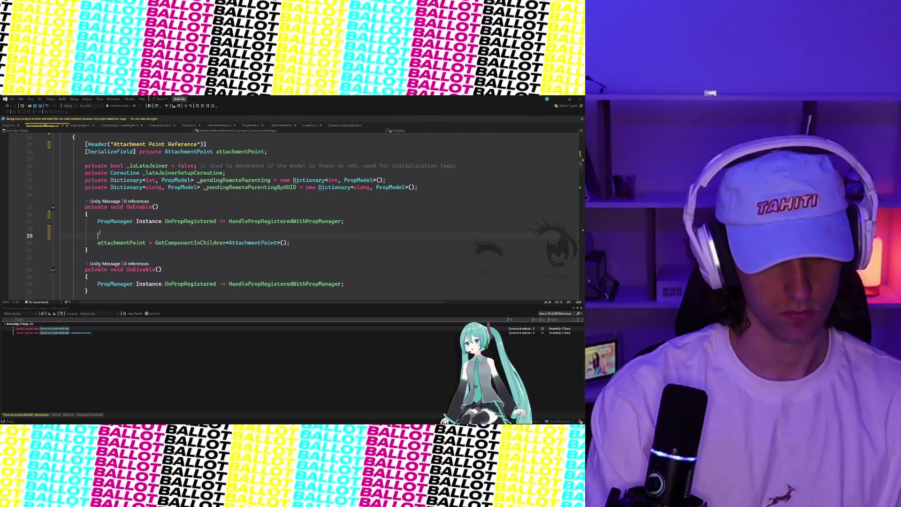
{"action": "key", "text": "Home"}
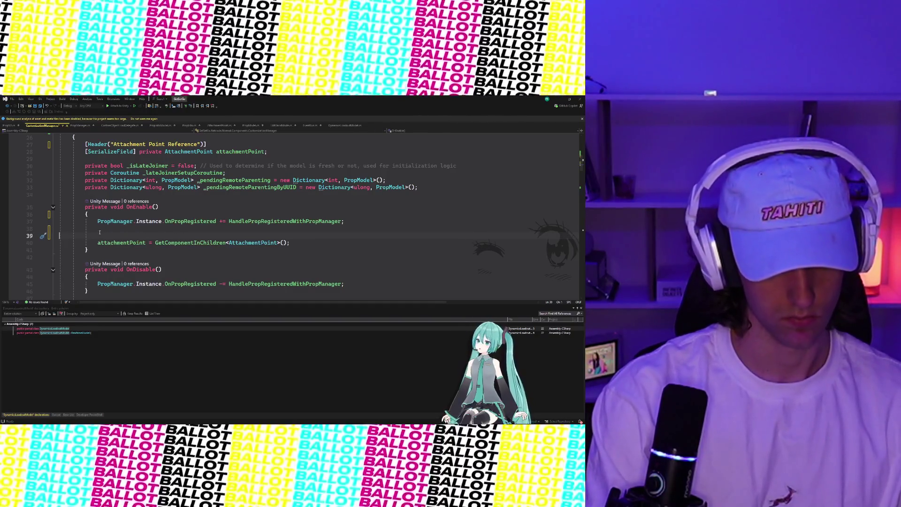
{"action": "key", "text": "BackSpace"}
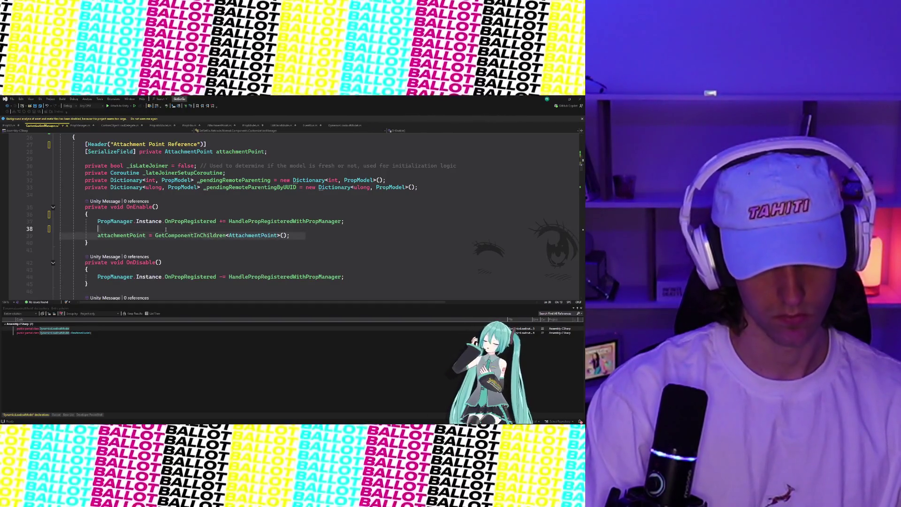
{"action": "key", "text": "Home"}
{"action": "left_click_drag", "start_coordinate": [17, 232], "coordinate": [17, 239]}
{"action": "key", "text": "Delete"}
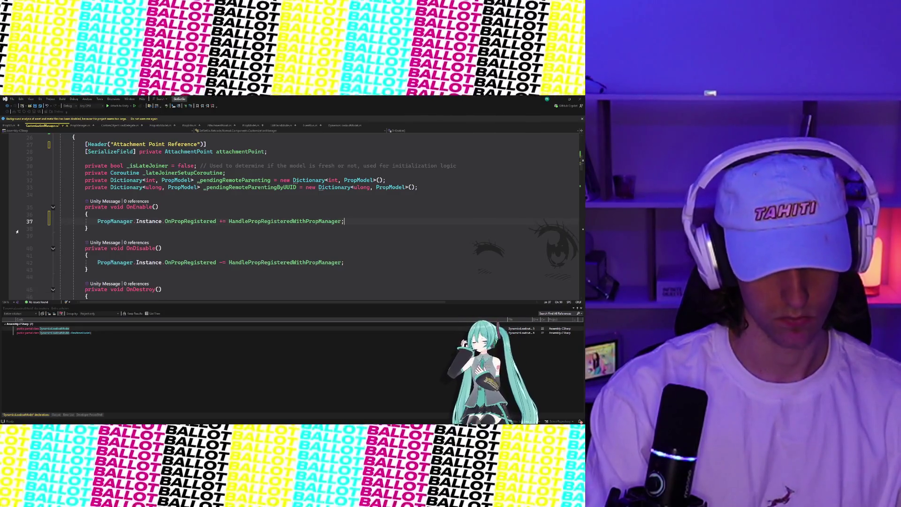
{"action": "left_click", "coordinate": [272, 211]}
{"action": "scroll", "coordinate": [272, 210], "scroll_direction": "down", "scroll_amount": 4}
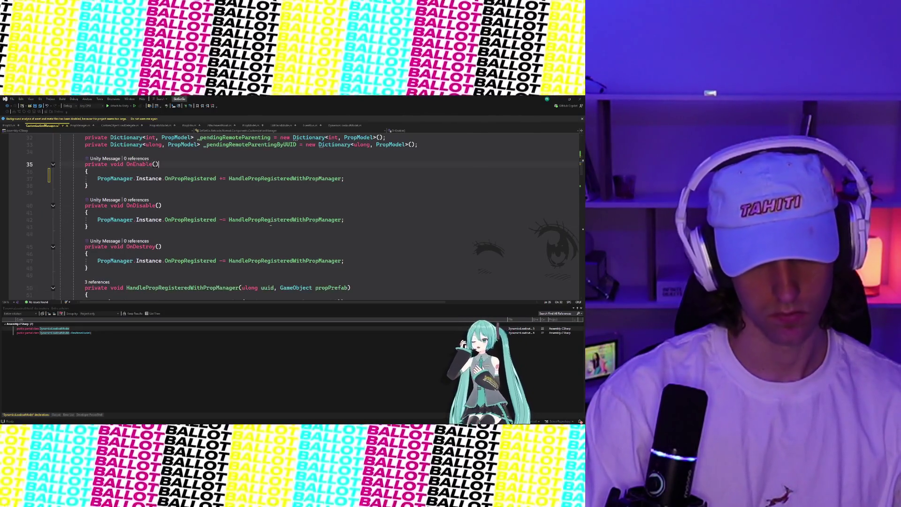
{"action": "scroll", "coordinate": [272, 222], "scroll_direction": "down", "scroll_amount": 4}
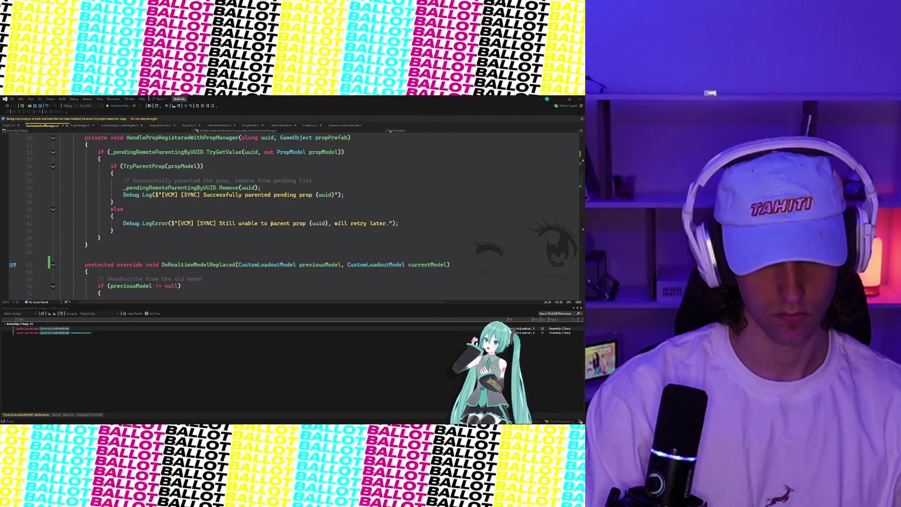
{"action": "scroll", "coordinate": [271, 224], "scroll_direction": "down", "scroll_amount": 5}
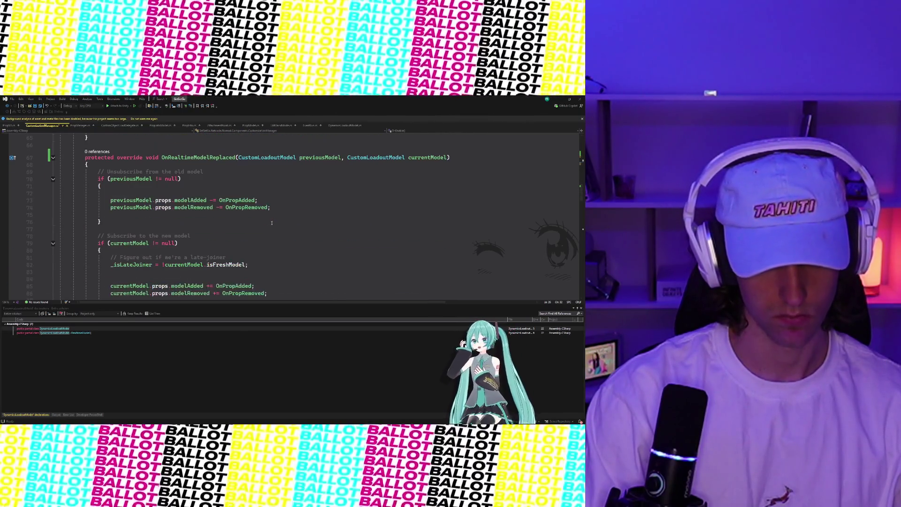
{"action": "scroll", "coordinate": [272, 223], "scroll_direction": "down", "scroll_amount": 5}
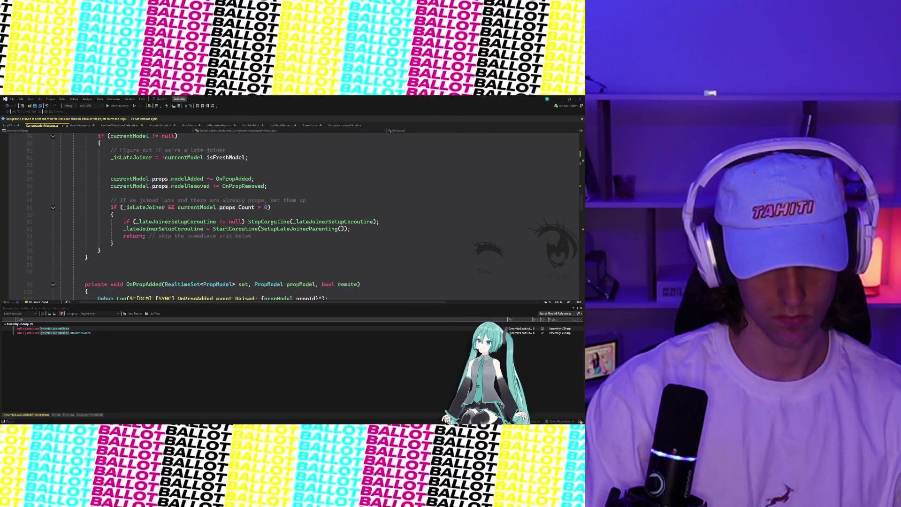
{"action": "scroll", "coordinate": [272, 223], "scroll_direction": "down", "scroll_amount": 10}
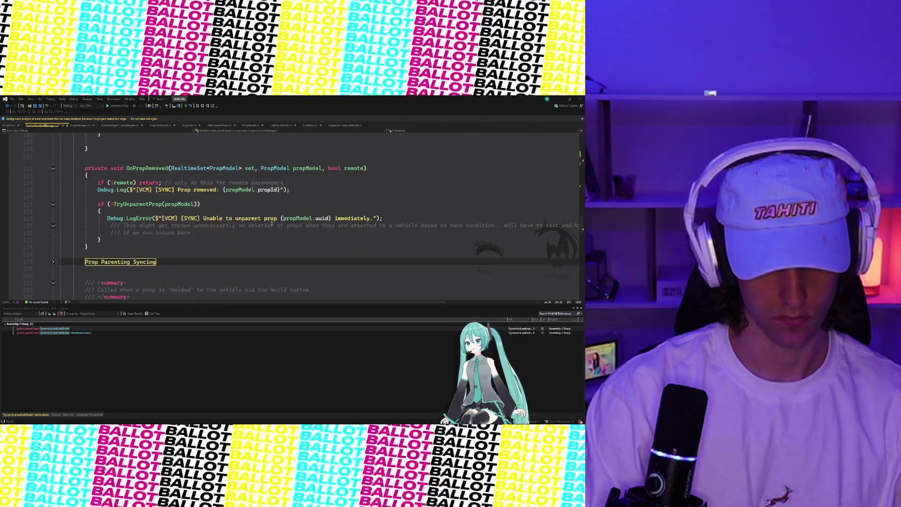
{"action": "scroll", "coordinate": [271, 223], "scroll_direction": "down", "scroll_amount": 4}
{"action": "scroll", "coordinate": [87, 210], "scroll_direction": "down", "scroll_amount": 2}
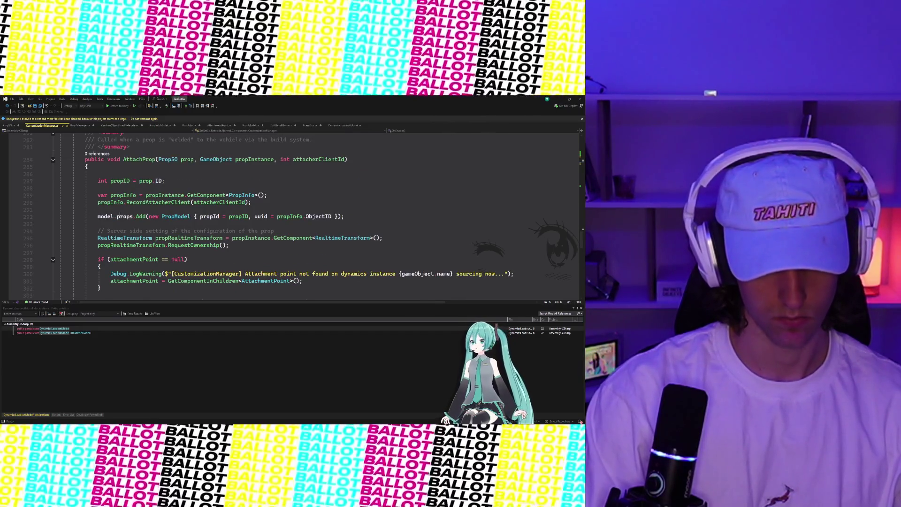
{"action": "scroll", "coordinate": [172, 216], "scroll_direction": "down", "scroll_amount": 3}
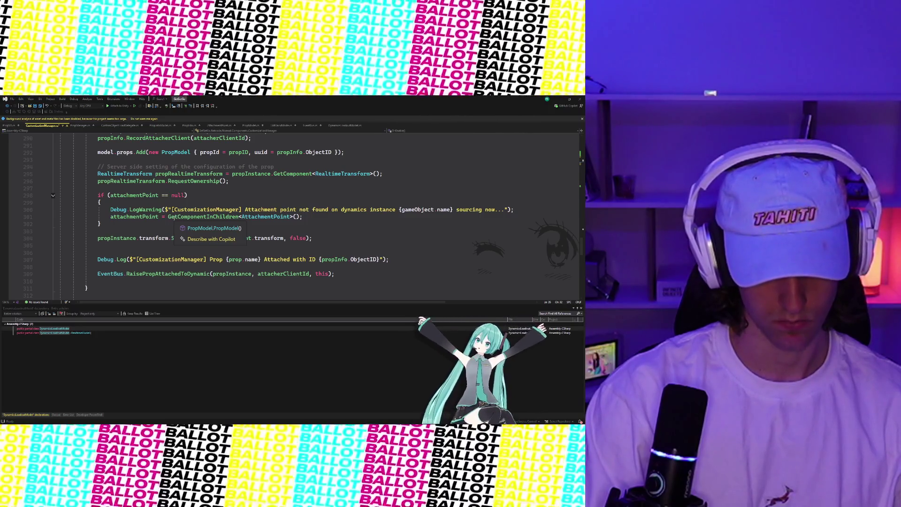
{"action": "mouse_move", "coordinate": [137, 223]}
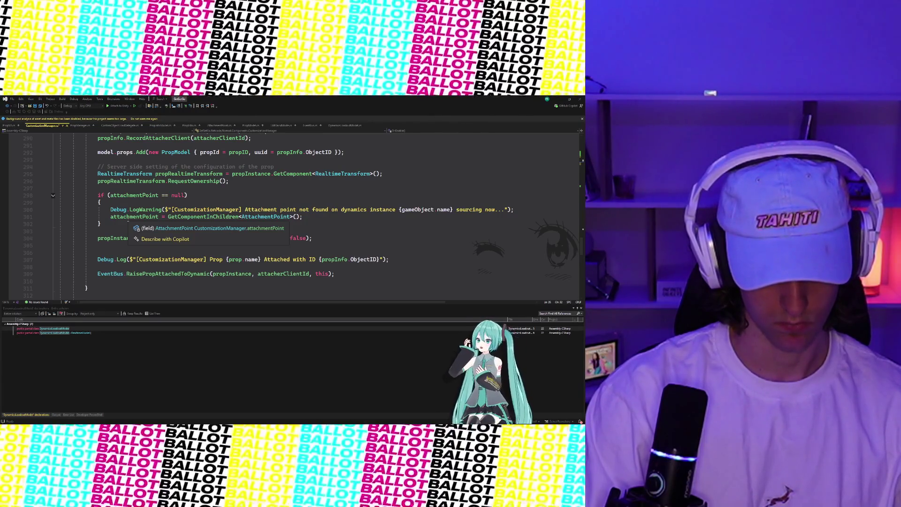
{"action": "scroll", "coordinate": [137, 223], "scroll_direction": "up", "scroll_amount": 20}
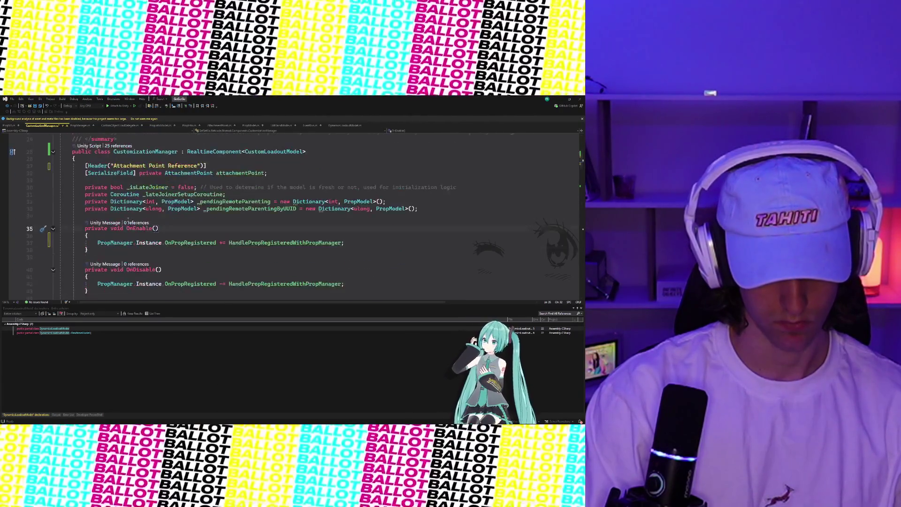
Insert a new blank line below the pending remote-parenting dictionaries, above OnEnable.
{"action": "scroll", "coordinate": [129, 221], "scroll_direction": "down", "scroll_amount": 1}
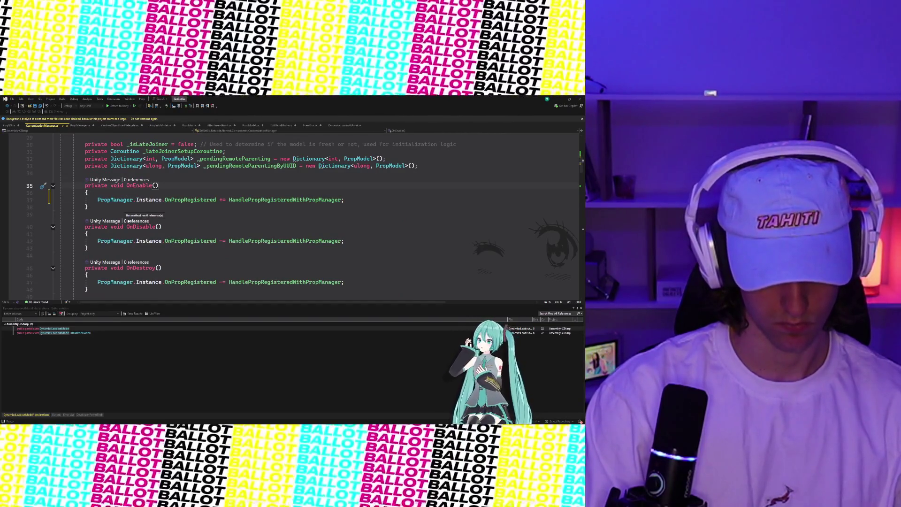
{"action": "scroll", "coordinate": [128, 221], "scroll_direction": "up", "scroll_amount": 4}
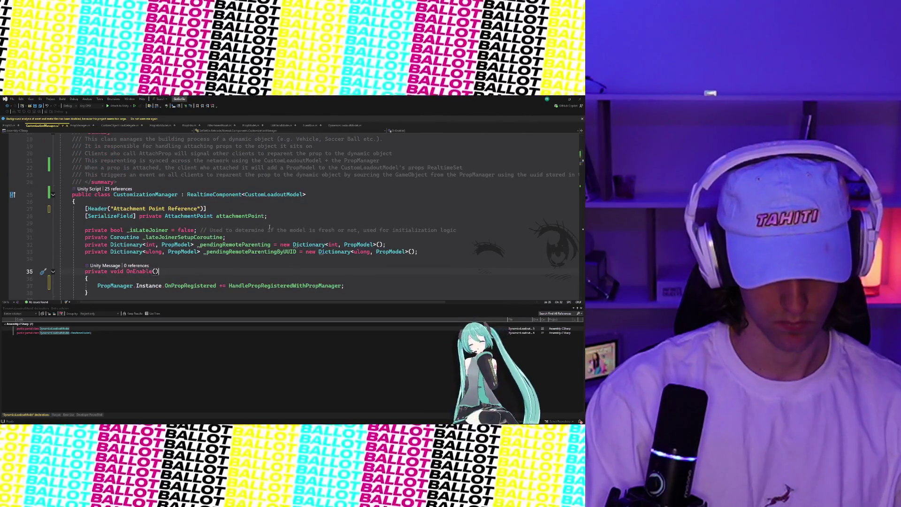
{"action": "scroll", "coordinate": [269, 227], "scroll_direction": "down", "scroll_amount": 4}
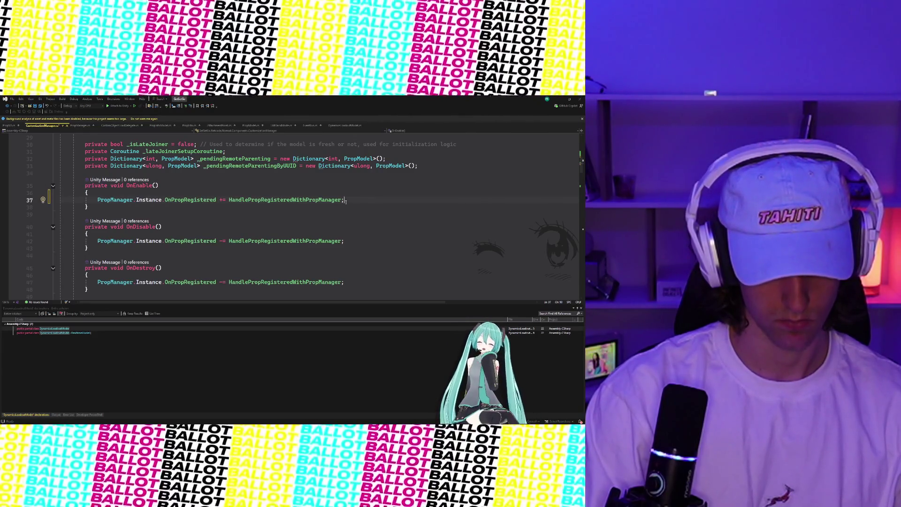
{"action": "scroll", "coordinate": [346, 200], "scroll_direction": "up", "scroll_amount": 2}
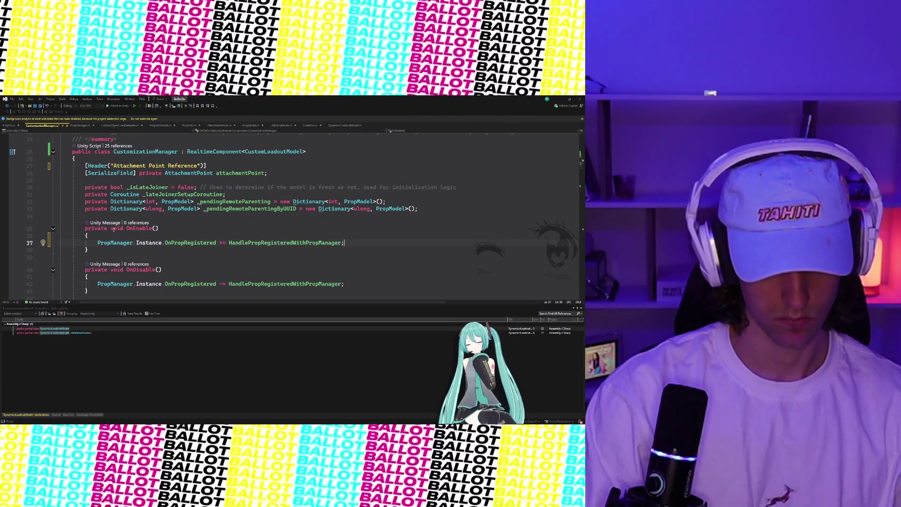
{"action": "left_click", "coordinate": [88, 215]}
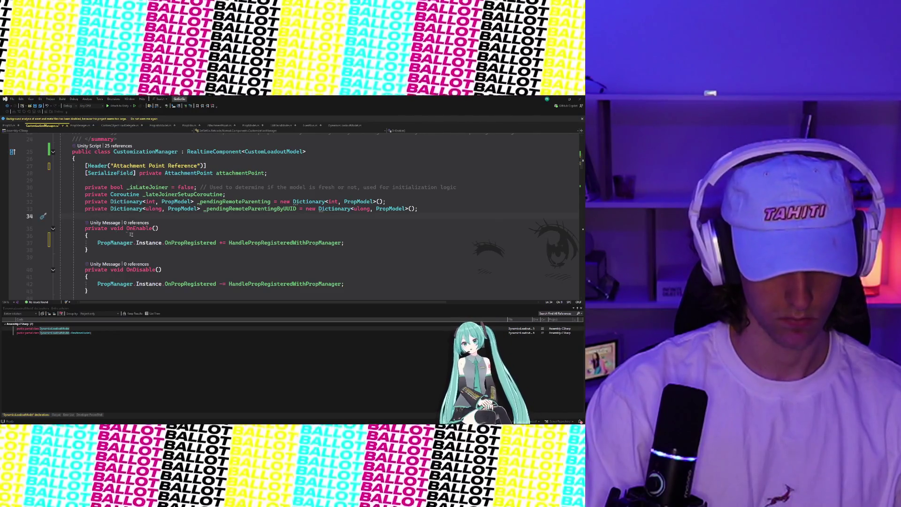
{"action": "scroll", "coordinate": [209, 238], "scroll_direction": "down", "scroll_amount": 2}
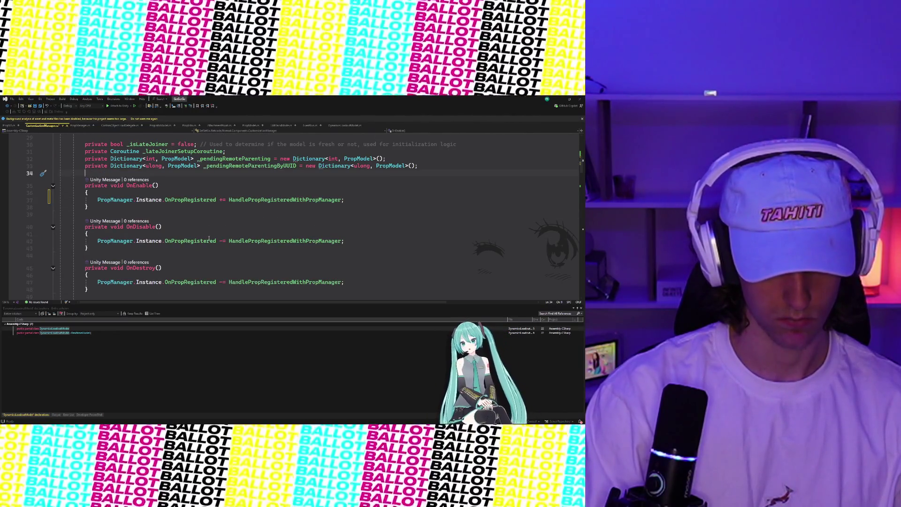
{"action": "key", "text": "Return"}
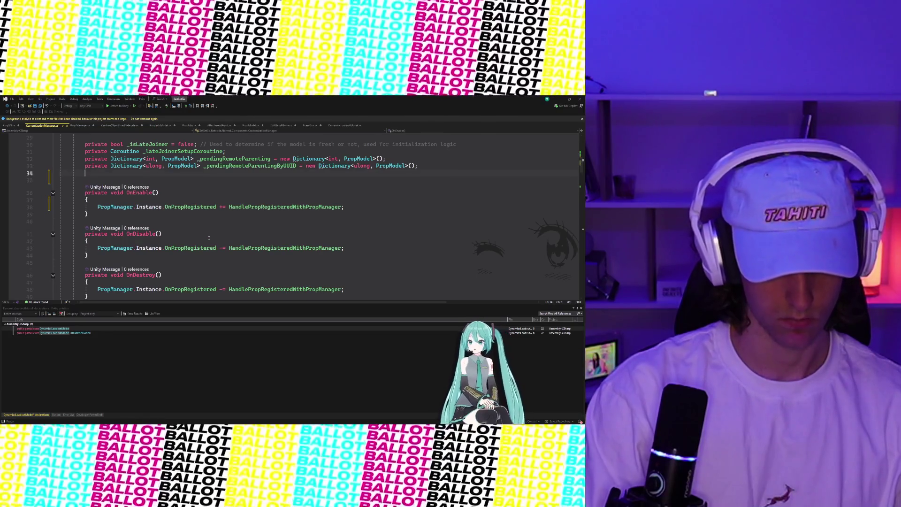
Type 'privaet', then erase it and the extra empty line above OnEnable.
{"action": "type", "text": "privaet"}
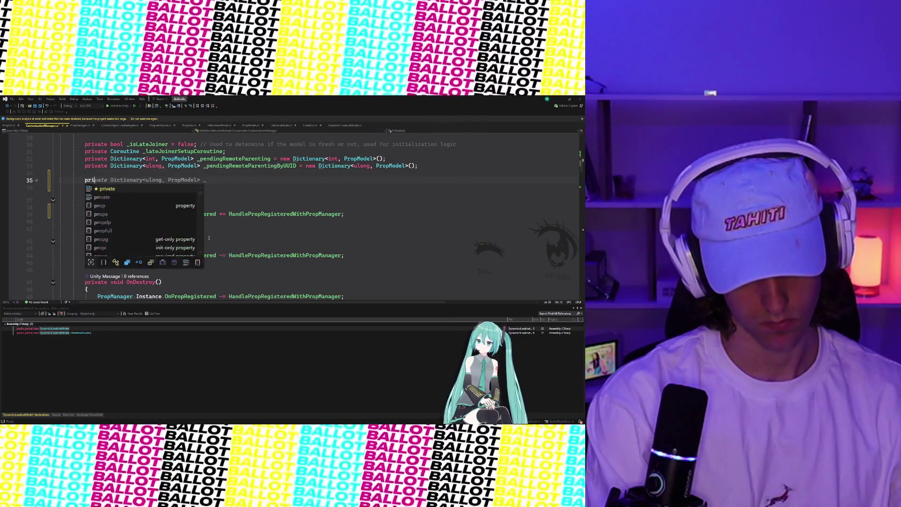
{"action": "key", "text": "BackSpace"}
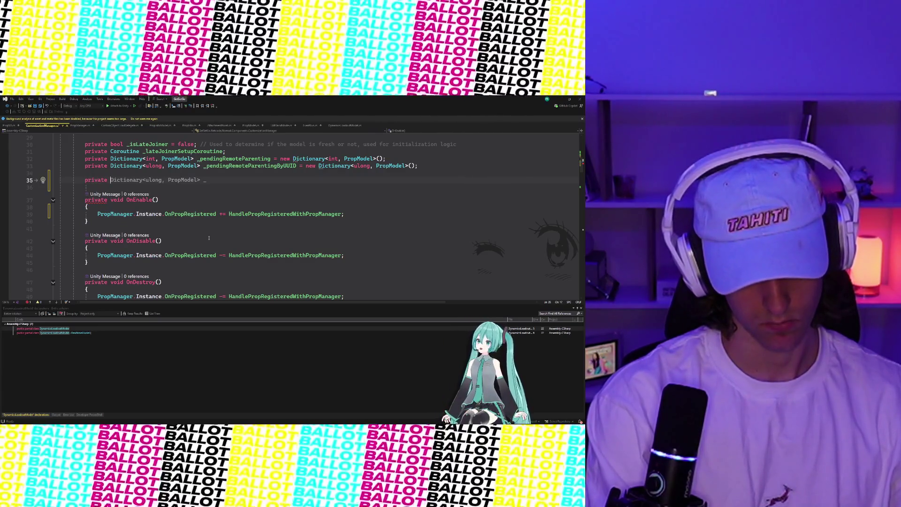
{"action": "key", "text": "BackSpace"}
{"action": "key", "text": "BackSpace"}
{"action": "key", "text": "BackSpace"}
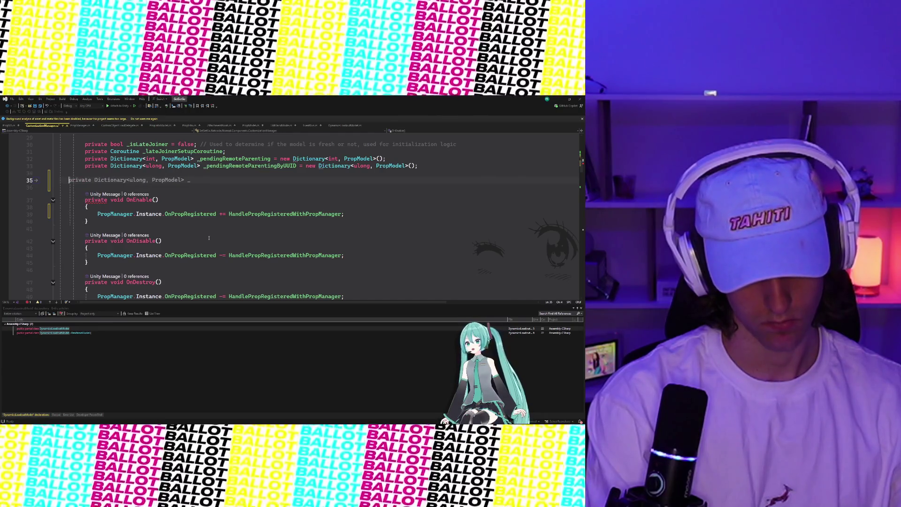
{"action": "key", "text": "BackSpace"}
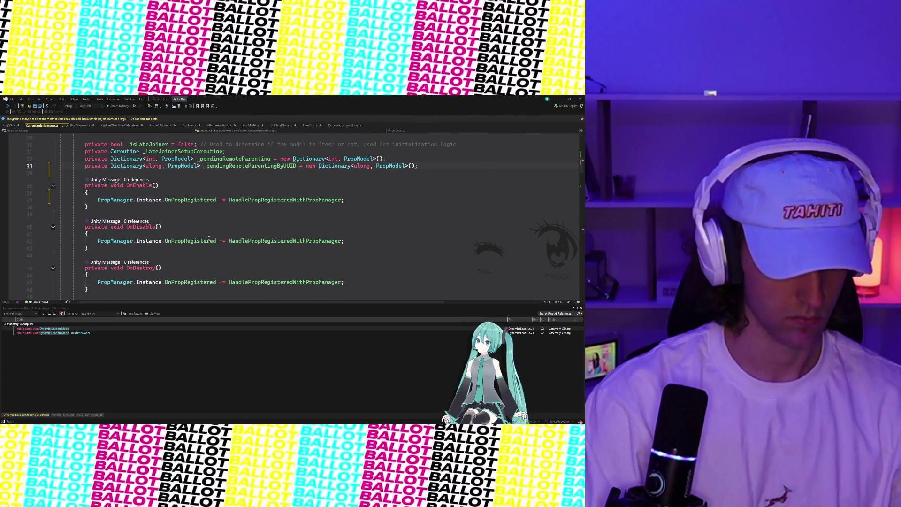
Scroll down to AttachProp and back, placing the caret on line 34 above OnEnable.
{"action": "scroll", "coordinate": [365, 201], "scroll_direction": "down", "scroll_amount": 2}
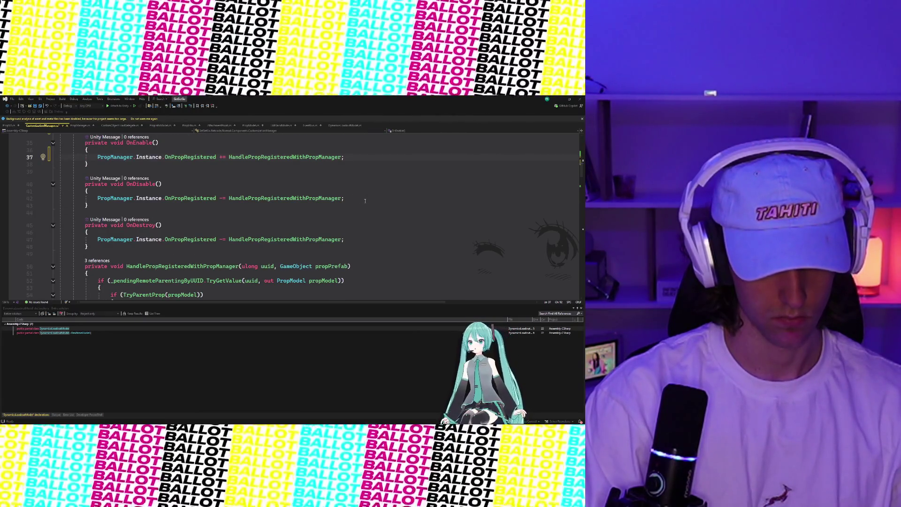
{"action": "scroll", "coordinate": [365, 201], "scroll_direction": "down", "scroll_amount": 1}
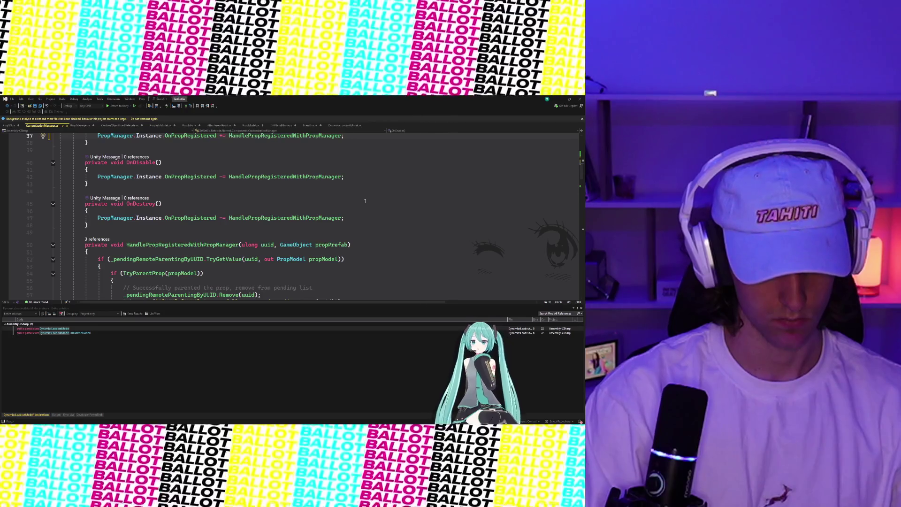
{"action": "scroll", "coordinate": [365, 201], "scroll_direction": "down", "scroll_amount": 1}
{"action": "scroll", "coordinate": [365, 201], "scroll_direction": "up", "scroll_amount": 5}
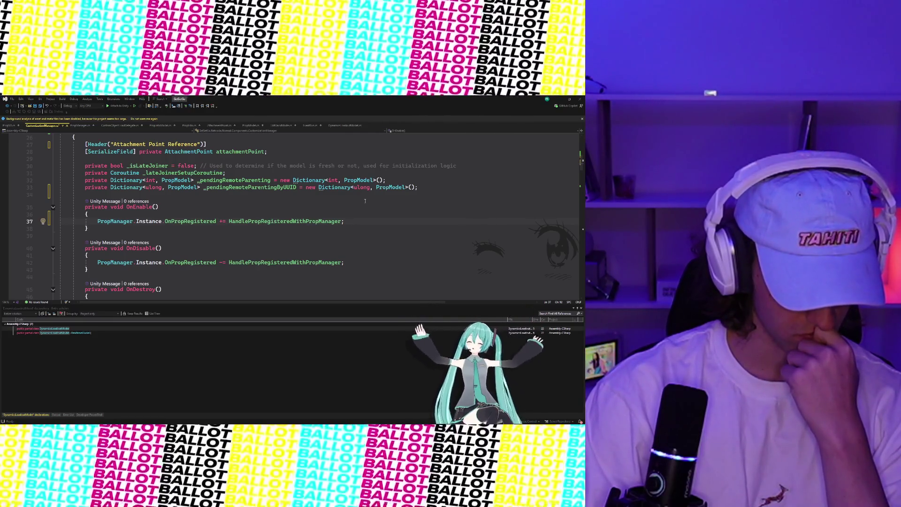
{"action": "scroll", "coordinate": [364, 201], "scroll_direction": "down", "scroll_amount": 13}
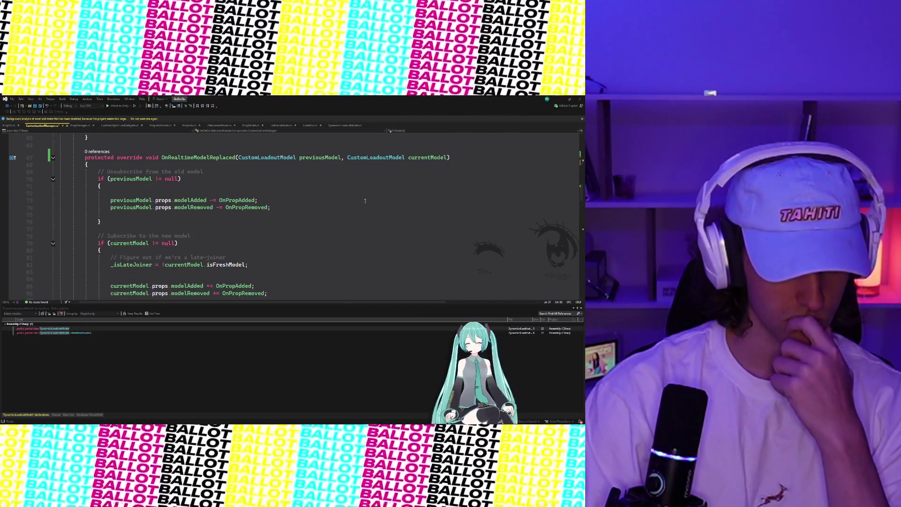
{"action": "scroll", "coordinate": [365, 201], "scroll_direction": "down", "scroll_amount": 17}
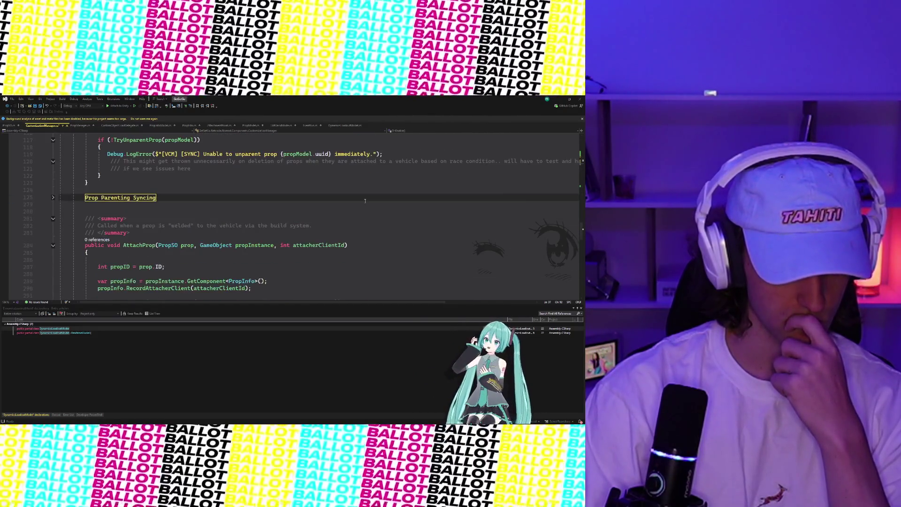
{"action": "scroll", "coordinate": [364, 201], "scroll_direction": "down", "scroll_amount": 7}
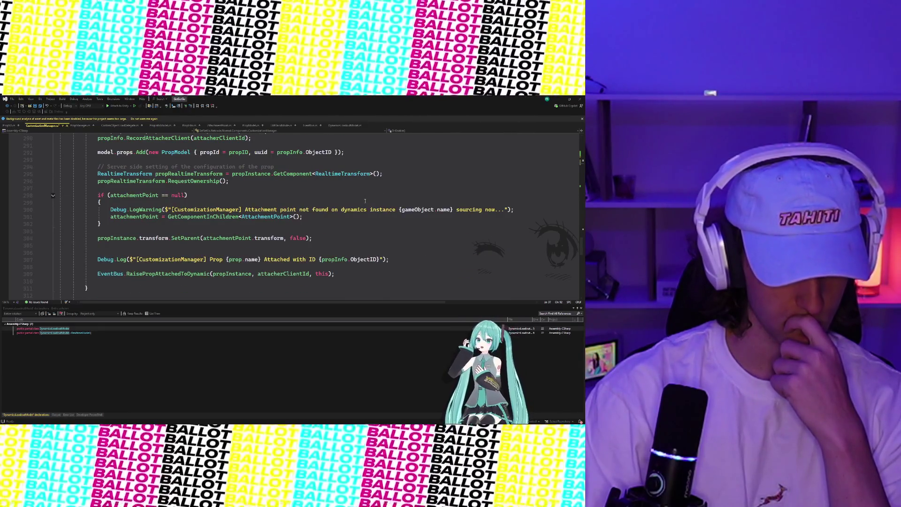
{"action": "left_click", "coordinate": [93, 229]}
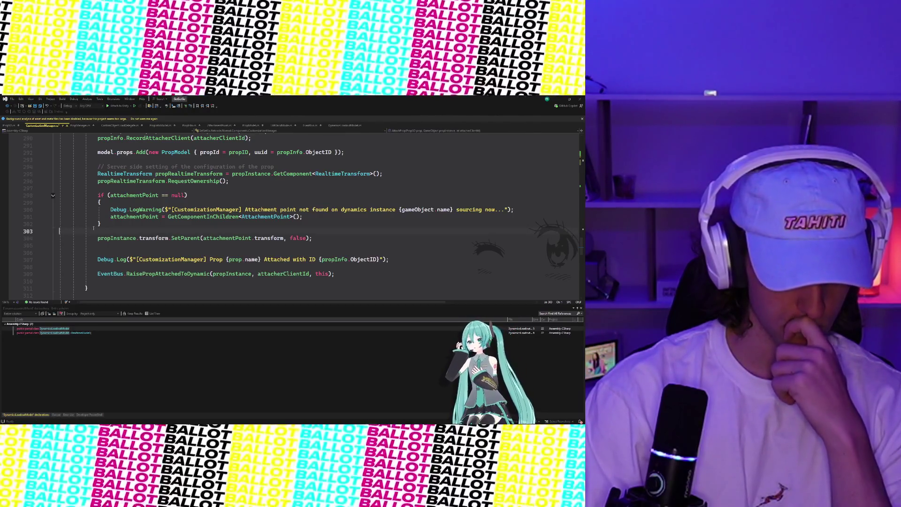
{"action": "scroll", "coordinate": [94, 227], "scroll_direction": "down", "scroll_amount": 5}
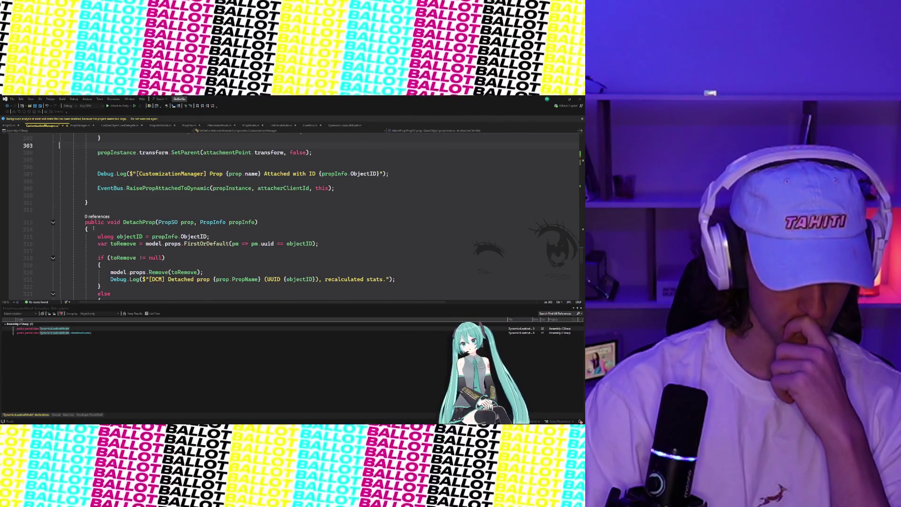
{"action": "scroll", "coordinate": [93, 227], "scroll_direction": "up", "scroll_amount": 20}
{"action": "scroll", "coordinate": [93, 227], "scroll_direction": "up", "scroll_amount": 10}
{"action": "scroll", "coordinate": [93, 227], "scroll_direction": "down", "scroll_amount": 6}
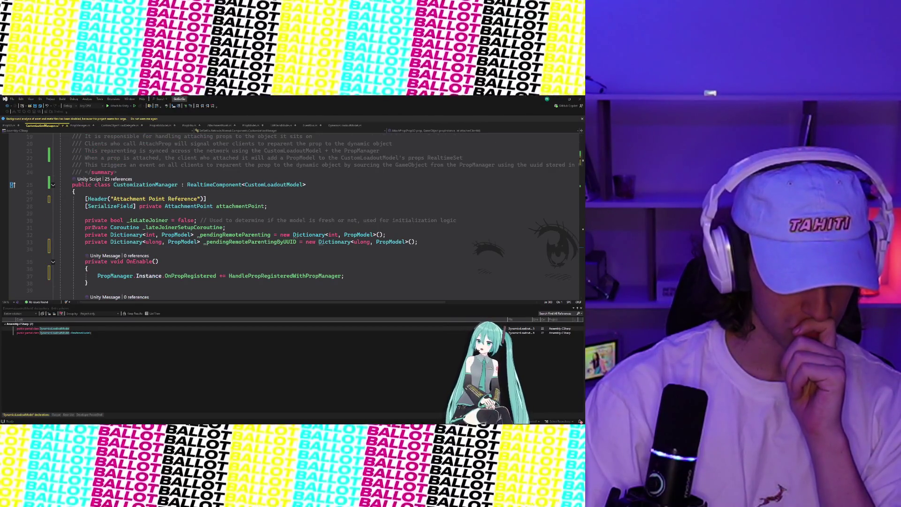
{"action": "scroll", "coordinate": [93, 228], "scroll_direction": "down", "scroll_amount": 2}
Add a private Awake method from the Copilot suggestion, removing the leftover brace and blank line.
{"action": "key", "text": "Return"}
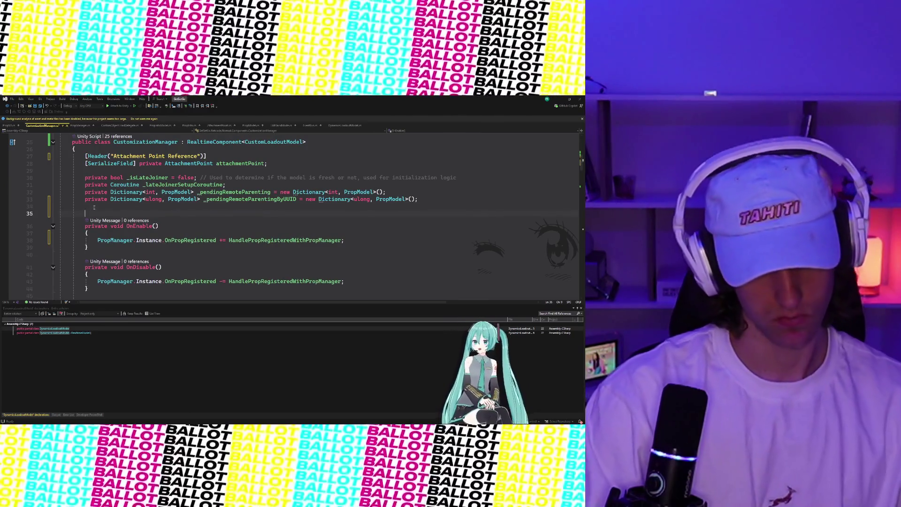
{"action": "type", "text": "private void Awake"}
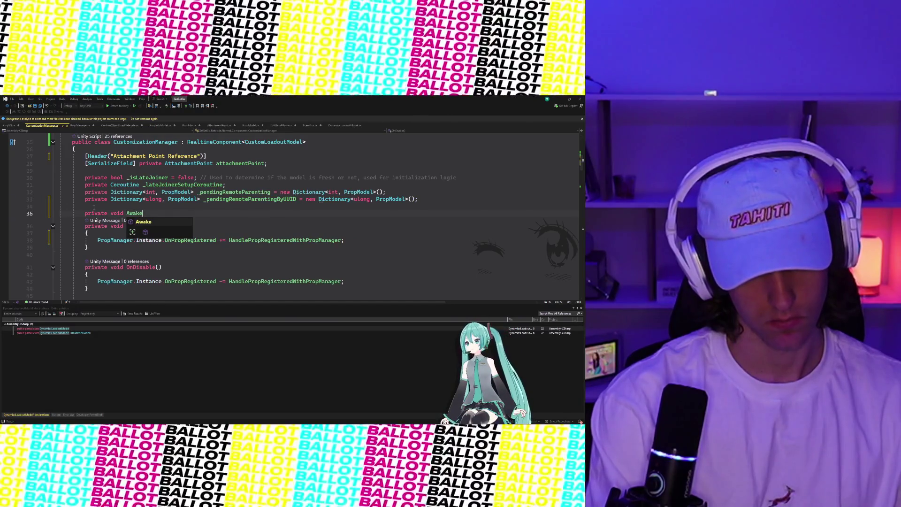
{"action": "key", "text": "Tab"}
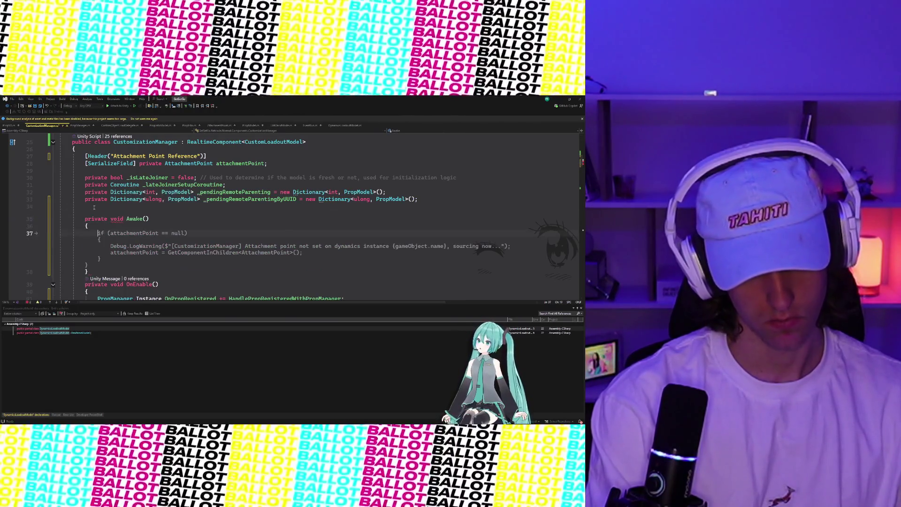
{"action": "key", "text": "Tab"}
{"action": "key", "text": "Down"}
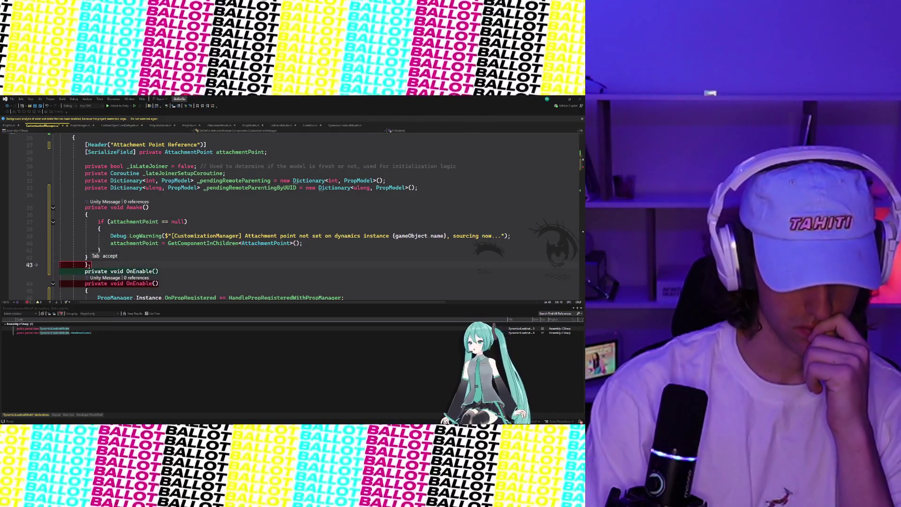
{"action": "key", "text": "BackSpace"}
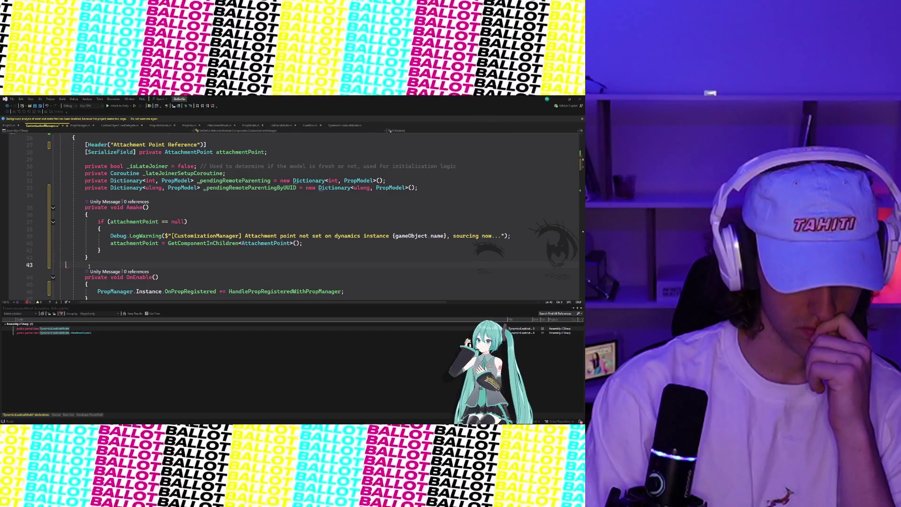
{"action": "key", "text": "BackSpace"}
{"action": "key", "text": "BackSpace"}
{"action": "key", "text": "BackSpace"}
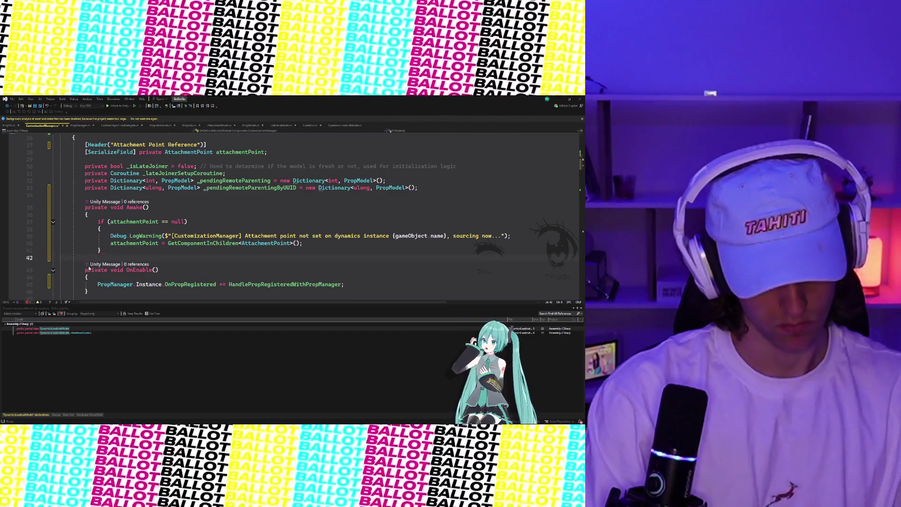
Close the Awake method with a brace and scroll down to AttachProp.
{"action": "type", "text": "}"}
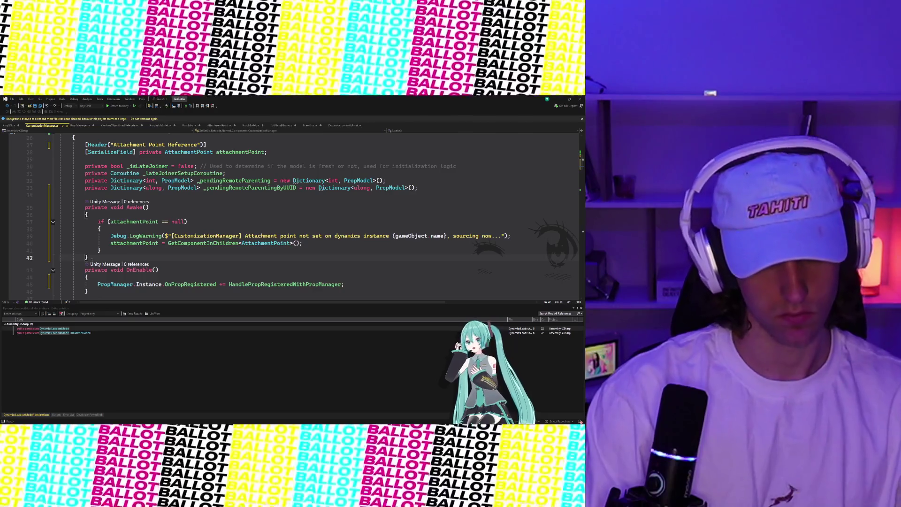
{"action": "scroll", "coordinate": [89, 269], "scroll_direction": "down", "scroll_amount": 1}
{"action": "scroll", "coordinate": [153, 214], "scroll_direction": "down", "scroll_amount": 20}
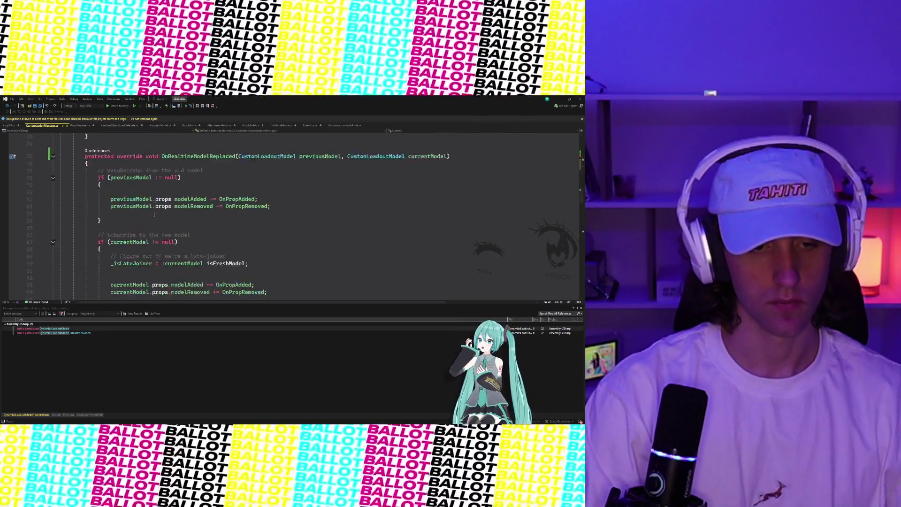
{"action": "scroll", "coordinate": [154, 214], "scroll_direction": "up", "scroll_amount": 12}
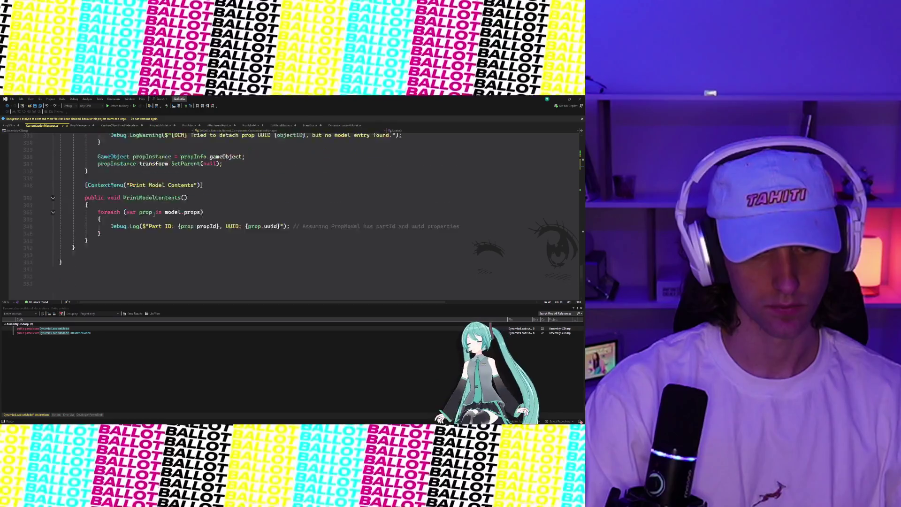
{"action": "scroll", "coordinate": [154, 215], "scroll_direction": "down", "scroll_amount": 1}
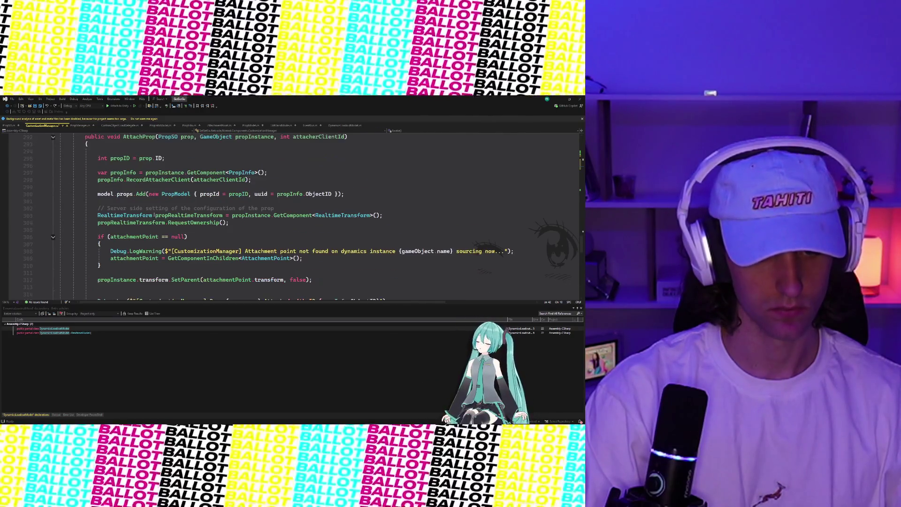
Delete the attachmentPoint null-check block from AttachProp and tidy the line below SetParent.
{"action": "left_click_drag", "start_coordinate": [104, 264], "coordinate": [60, 236]}
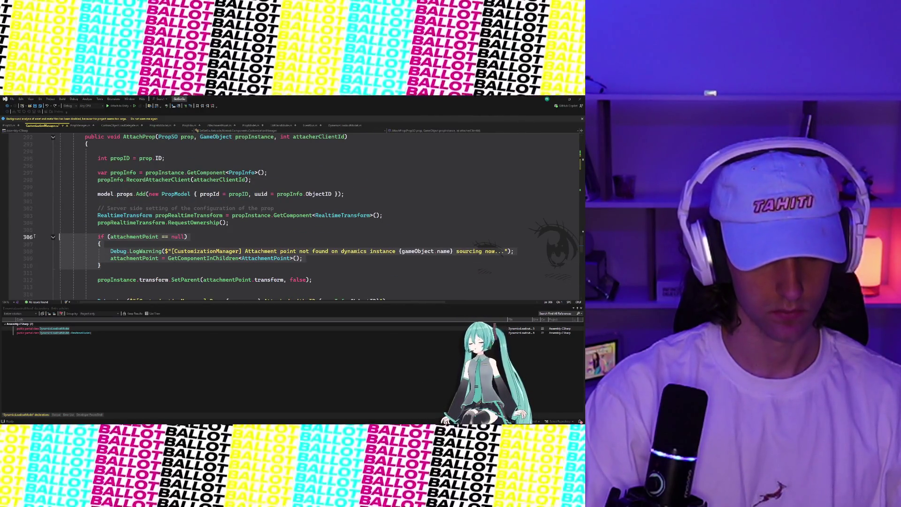
{"action": "key", "text": "BackSpace"}
{"action": "key", "text": "BackSpace"}
{"action": "key", "text": "BackSpace"}
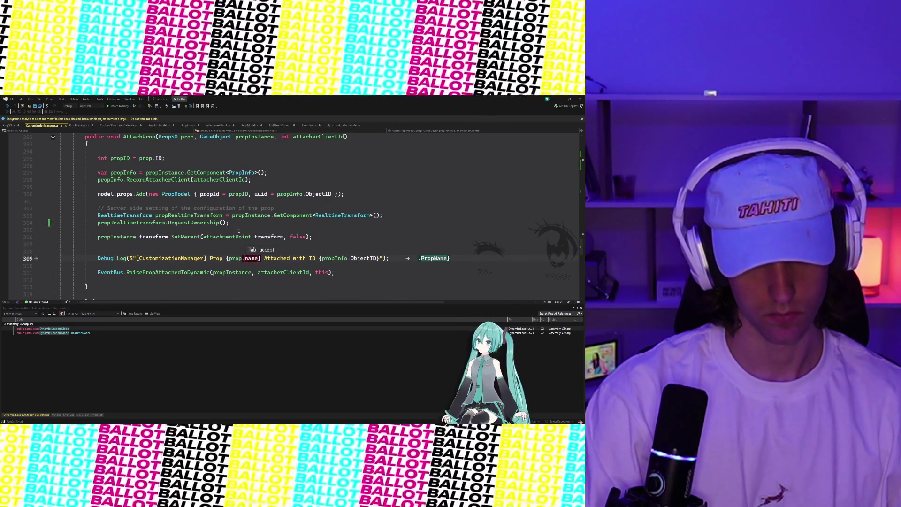
{"action": "left_click", "coordinate": [266, 230]}
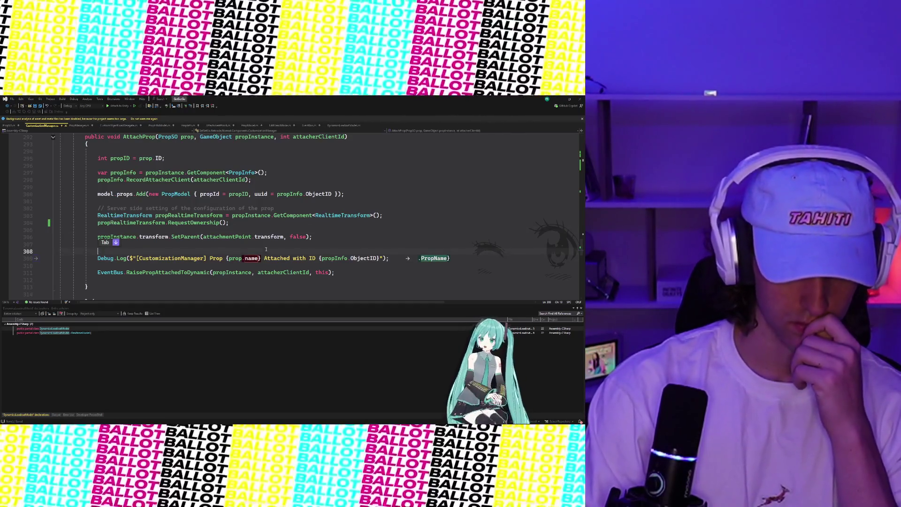
{"action": "key", "text": "Tab"}
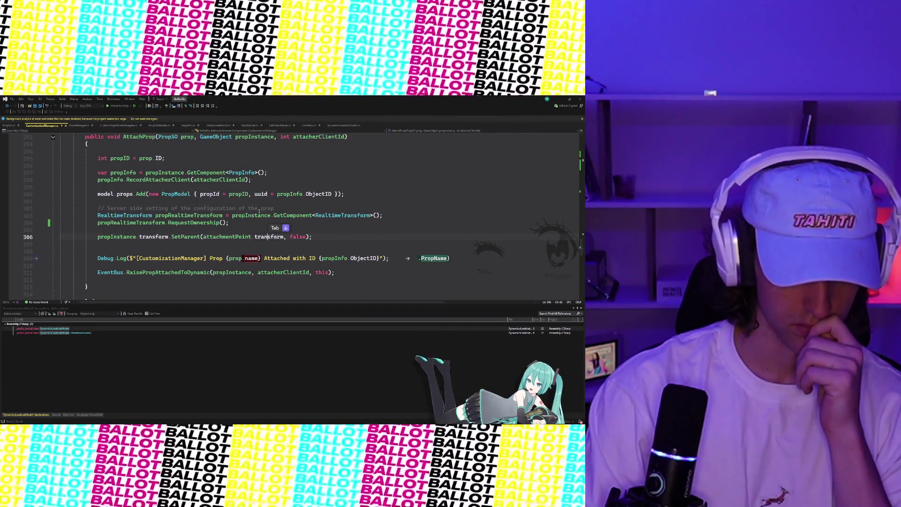
{"action": "scroll", "coordinate": [263, 221], "scroll_direction": "up", "scroll_amount": 20}
{"action": "scroll", "coordinate": [259, 211], "scroll_direction": "up", "scroll_amount": 13}
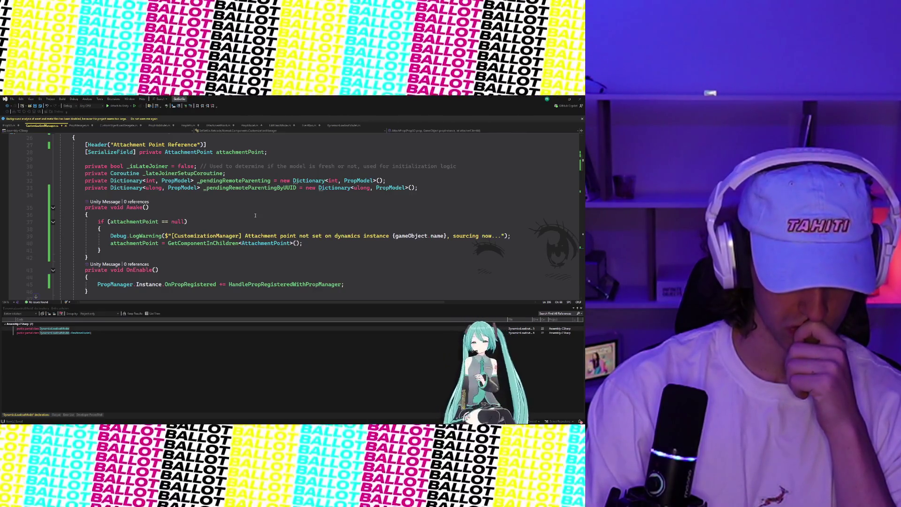
{"action": "scroll", "coordinate": [255, 216], "scroll_direction": "down", "scroll_amount": 2}
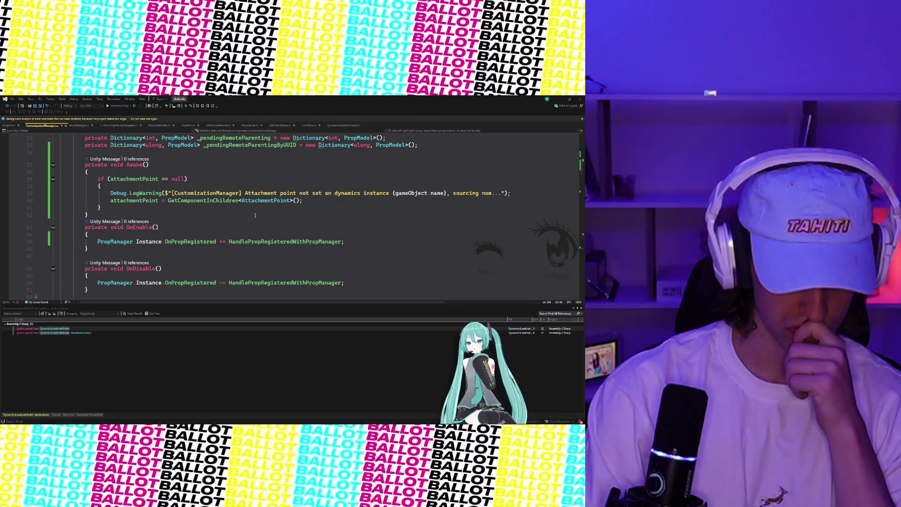
{"action": "scroll", "coordinate": [255, 216], "scroll_direction": "down", "scroll_amount": 3}
{"action": "scroll", "coordinate": [255, 215], "scroll_direction": "up", "scroll_amount": 1}
{"action": "scroll", "coordinate": [256, 216], "scroll_direction": "down", "scroll_amount": 5}
{"action": "scroll", "coordinate": [255, 215], "scroll_direction": "up", "scroll_amount": 6}
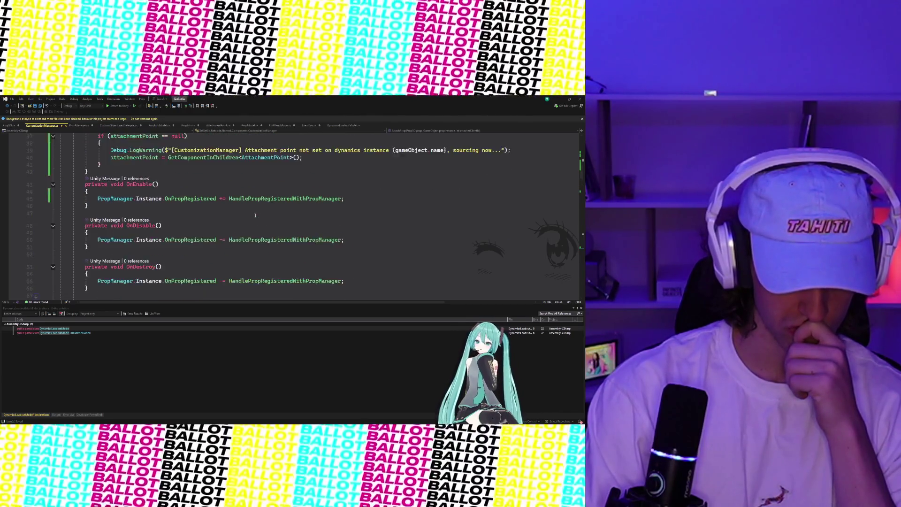
{"action": "scroll", "coordinate": [255, 215], "scroll_direction": "up", "scroll_amount": 9}
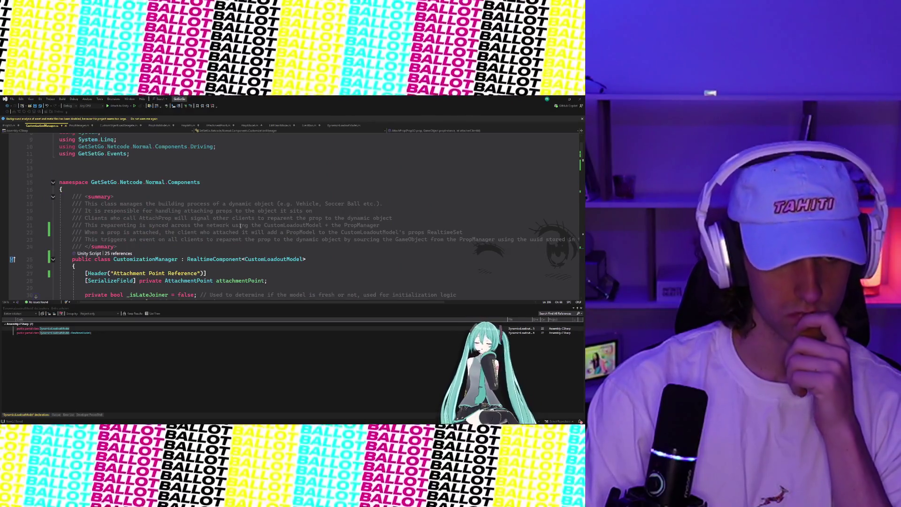
Review the PropManager.cs, CustomObjectLoadDelegate.cs and PropInfoModel.cs files.
{"action": "left_click", "coordinate": [80, 126]}
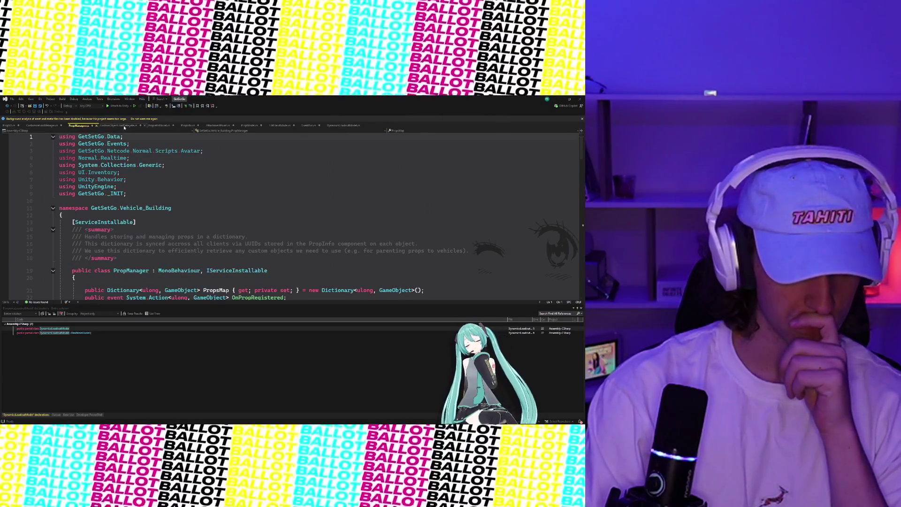
{"action": "left_click", "coordinate": [124, 125]}
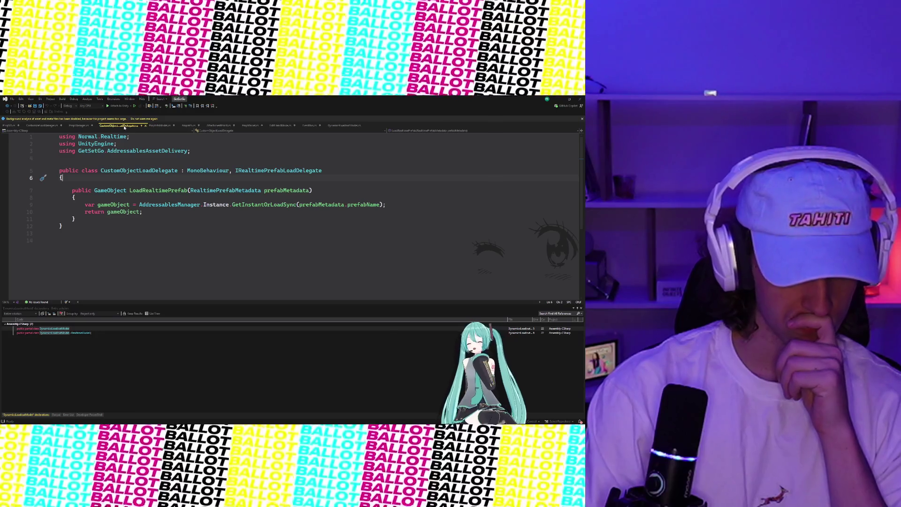
{"action": "left_click", "coordinate": [162, 125]}
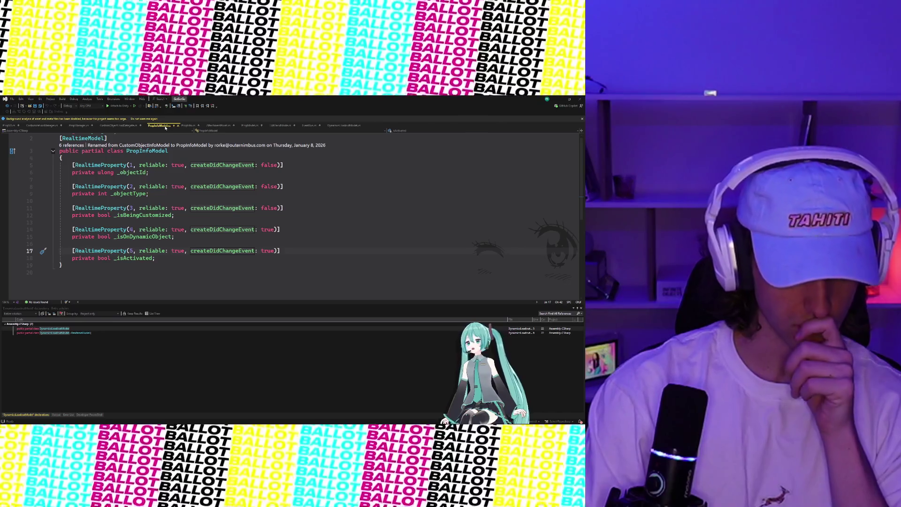
{"action": "left_click", "coordinate": [121, 126]}
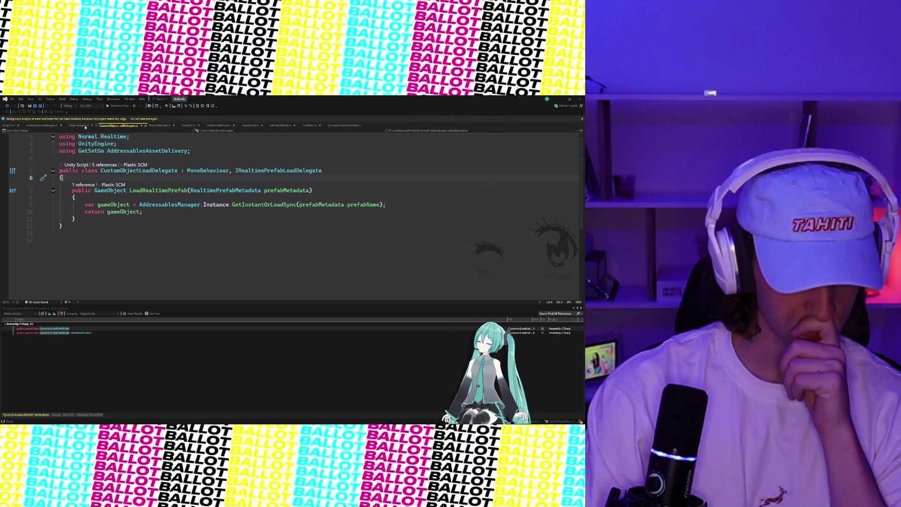
{"action": "left_click", "coordinate": [86, 126]}
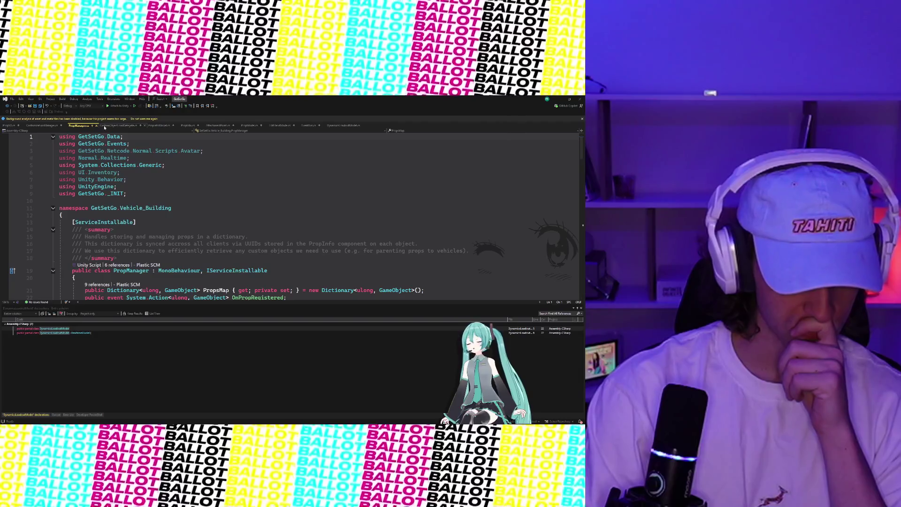
{"action": "left_click", "coordinate": [105, 126]}
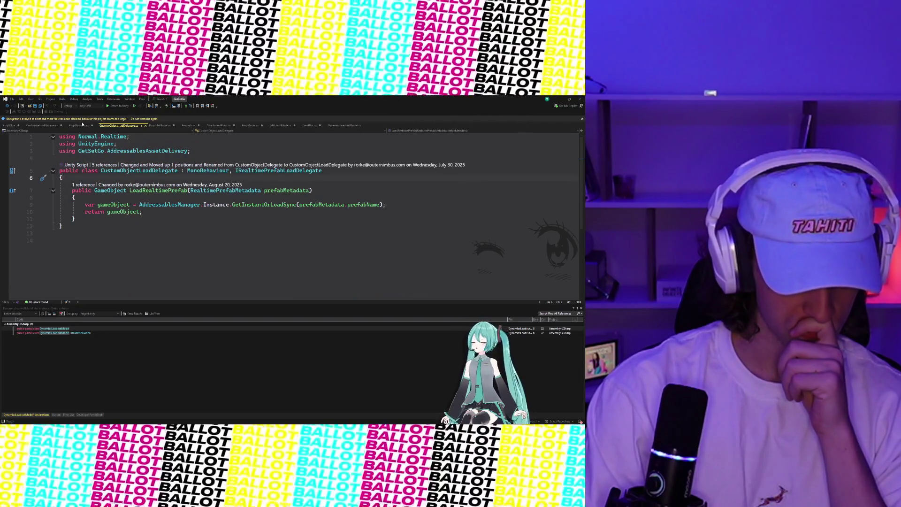
{"action": "left_click", "coordinate": [84, 126]}
{"action": "left_click", "coordinate": [139, 127]}
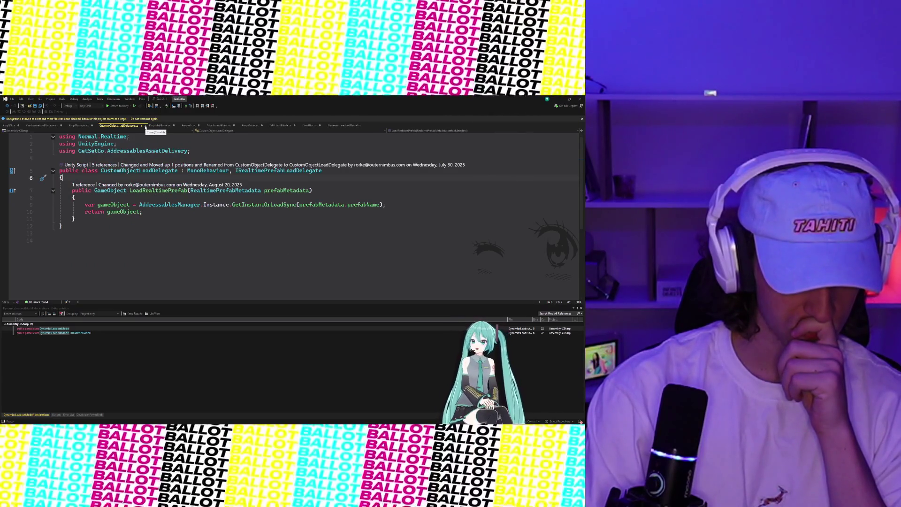
Close CustomObjectLoadDelegate.cs and return to CustomizationManager.cs.
{"action": "left_click", "coordinate": [145, 127]}
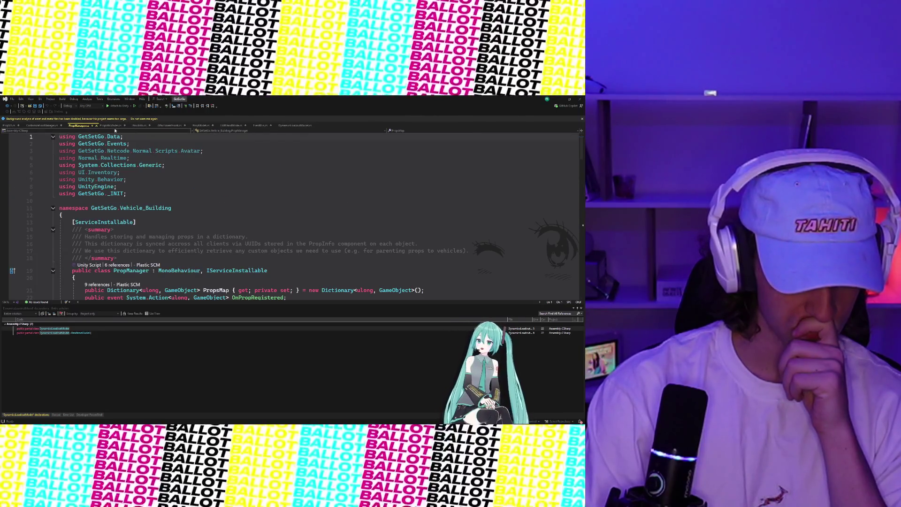
{"action": "left_click", "coordinate": [111, 126]}
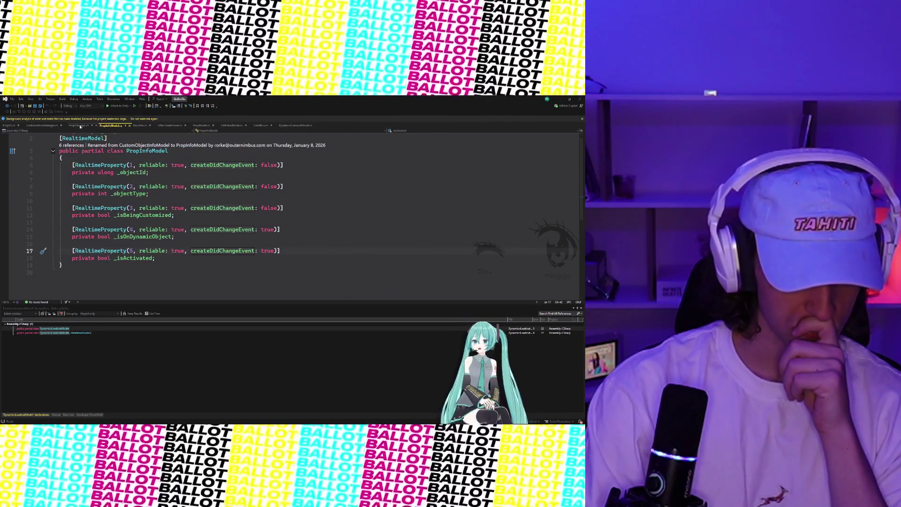
{"action": "left_click", "coordinate": [77, 127]}
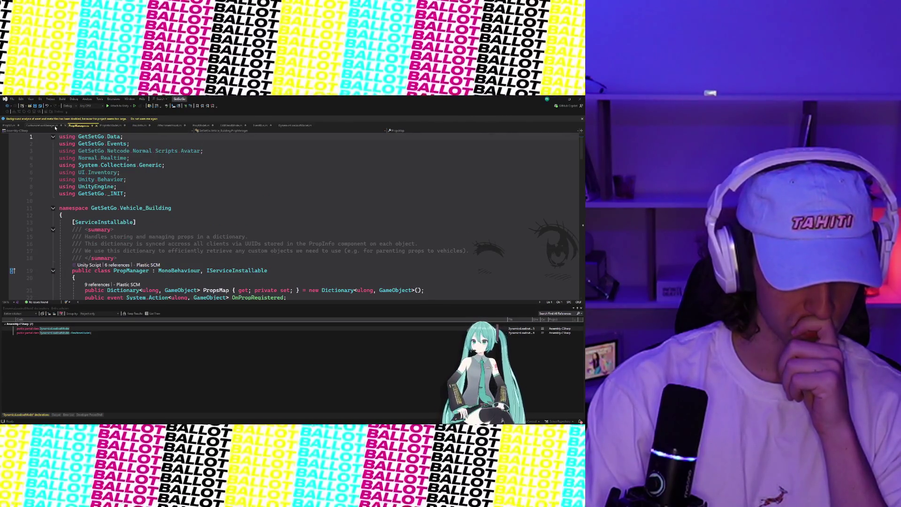
{"action": "left_click", "coordinate": [55, 126]}
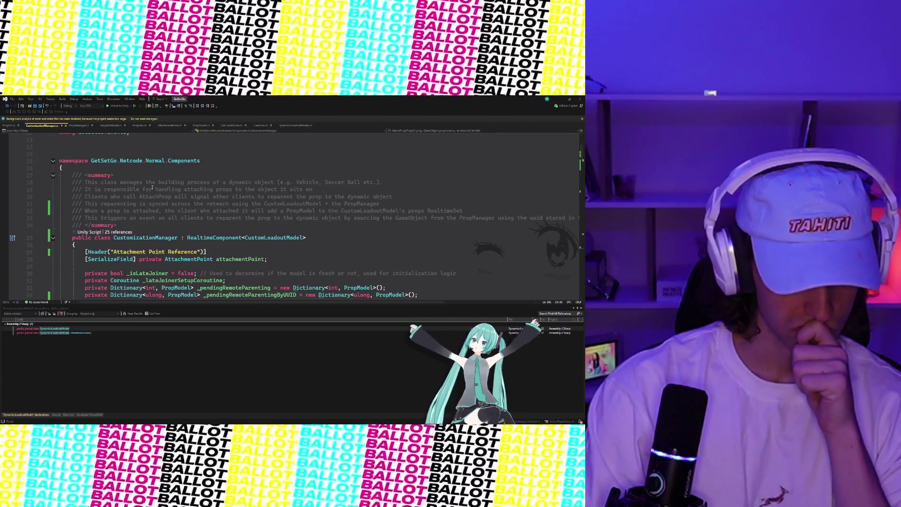
Change 'dynamic object' to 'an object' and add ', prop' after Soccer Ball in the summary.
{"action": "scroll", "coordinate": [152, 187], "scroll_direction": "up", "scroll_amount": 1}
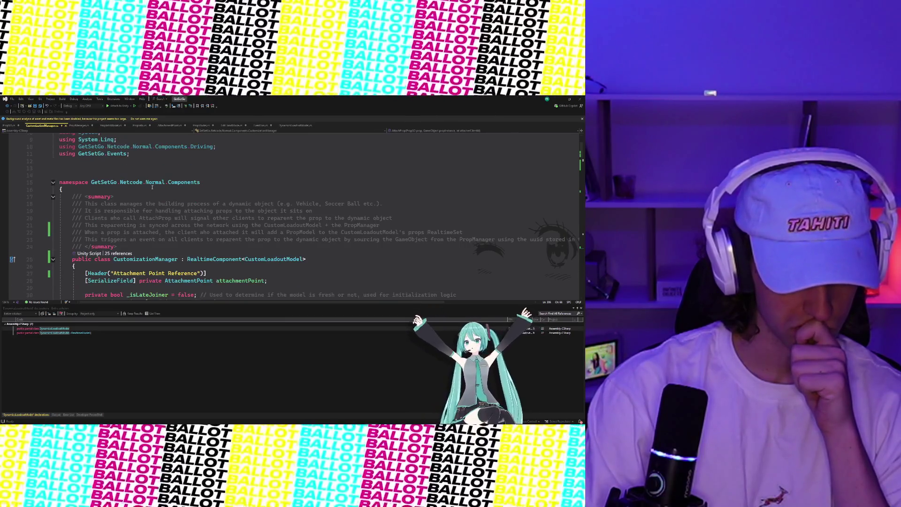
{"action": "scroll", "coordinate": [152, 187], "scroll_direction": "down", "scroll_amount": 1}
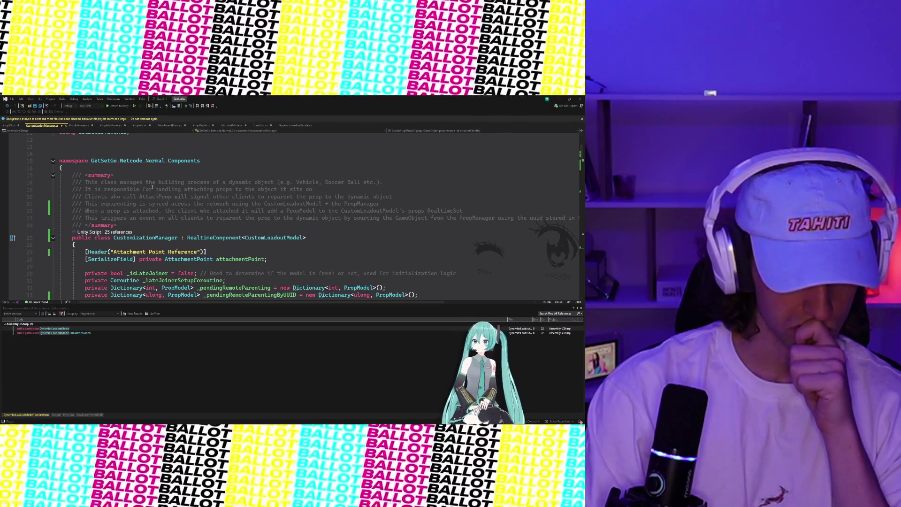
{"action": "left_click_drag", "start_coordinate": [274, 183], "coordinate": [229, 183]}
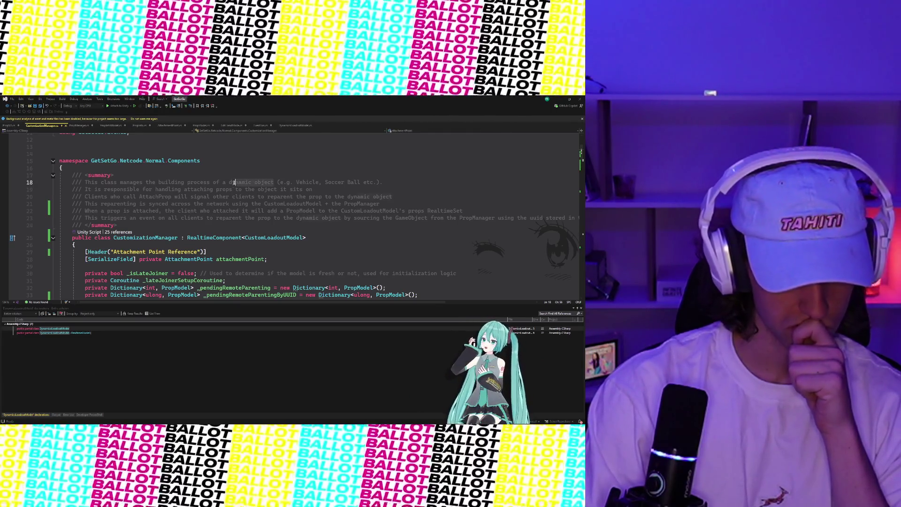
{"action": "key", "text": "BackSpace"}
{"action": "key", "text": "BackSpace"}
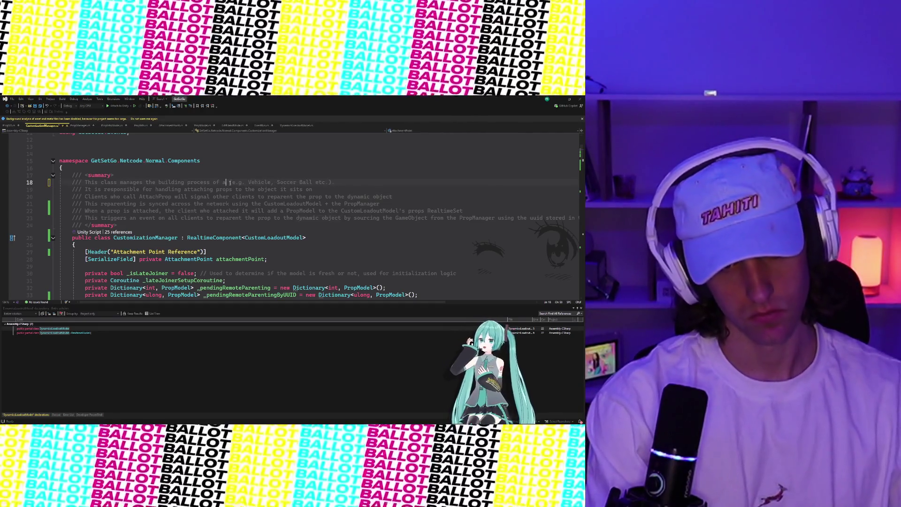
{"action": "type", "text": "n object"}
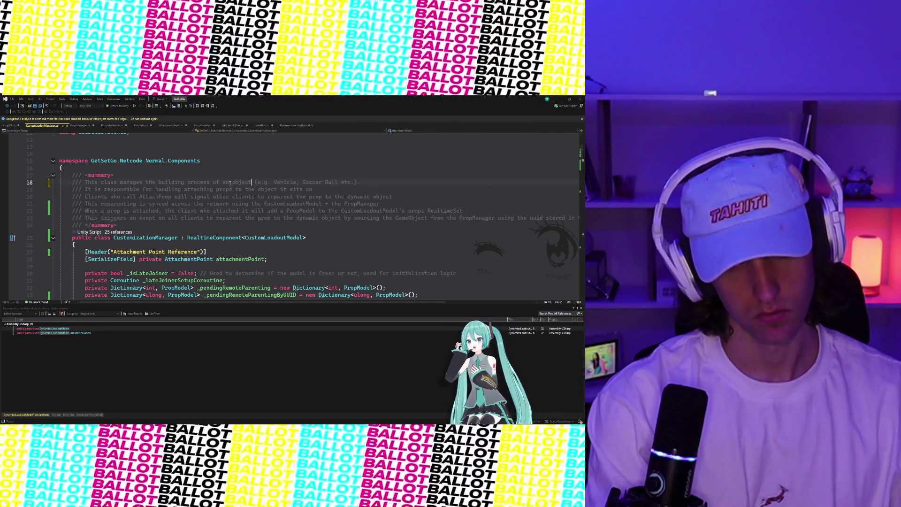
{"action": "scroll", "coordinate": [334, 181], "scroll_direction": "up", "scroll_amount": 1}
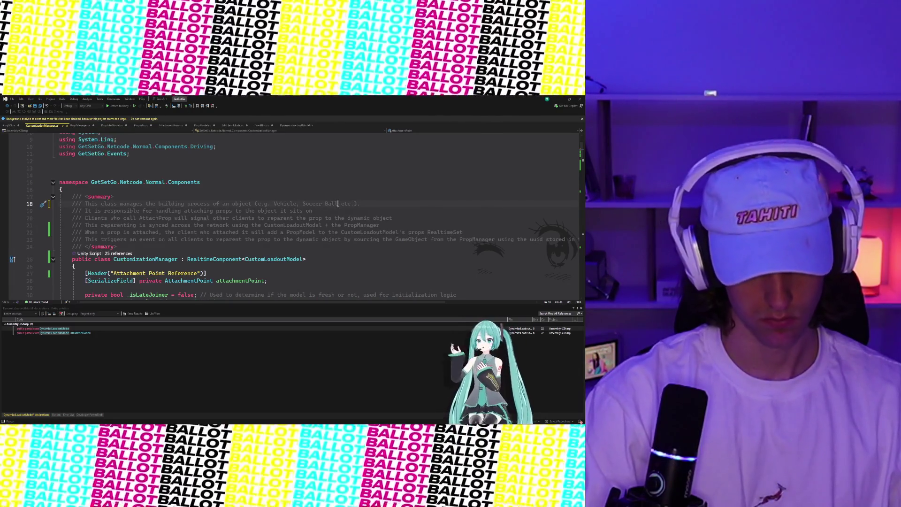
{"action": "left_click", "coordinate": [337, 203]}
{"action": "type", "text": ", prop"}
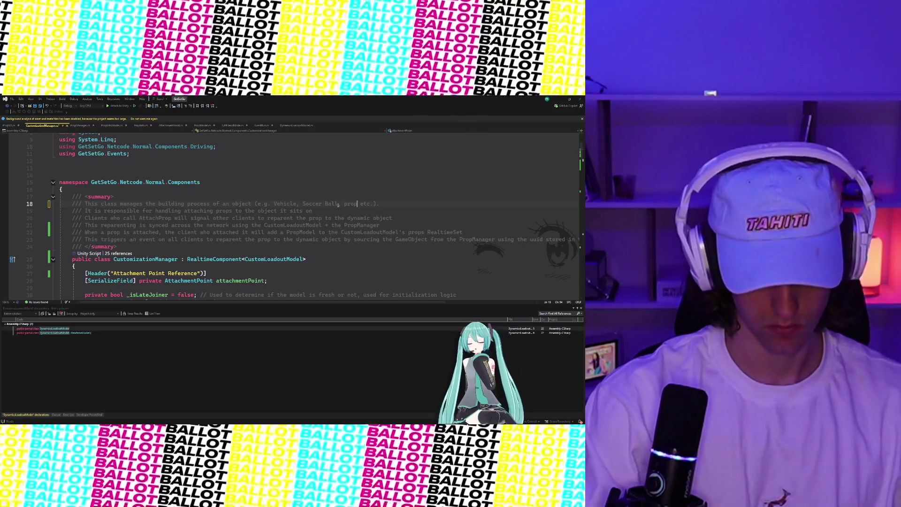
Remove the word 'dynamic' from the reparenting comments on lines 20 and 23.
{"action": "left_click", "coordinate": [371, 218]}
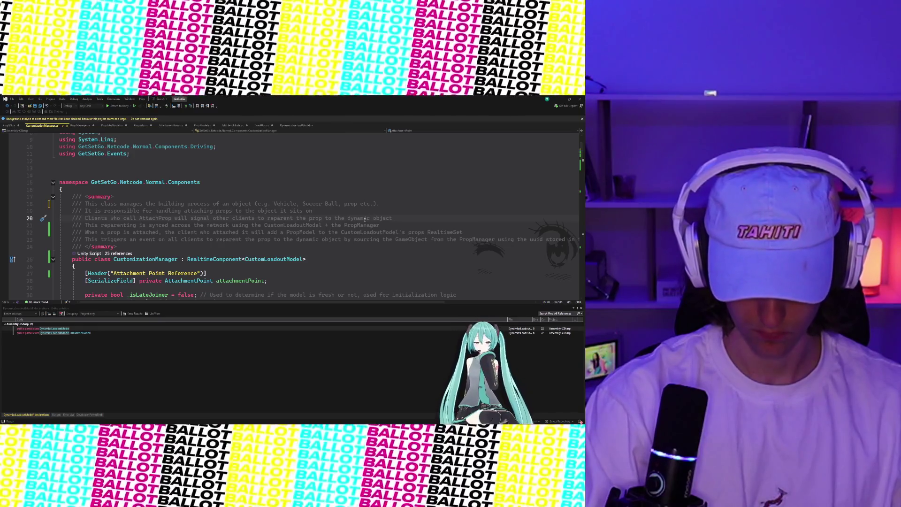
{"action": "key", "text": "BackSpace"}
{"action": "key", "text": "BackSpace"}
{"action": "key", "text": "BackSpace"}
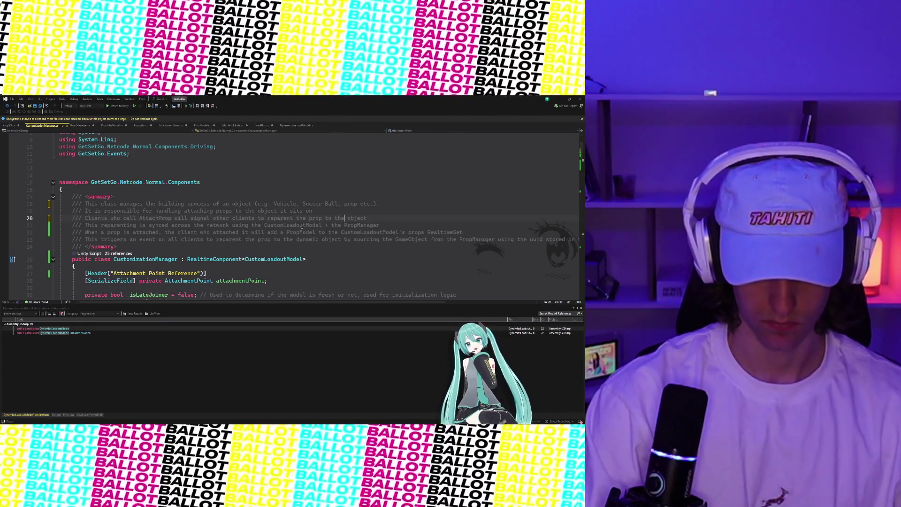
{"action": "scroll", "coordinate": [302, 226], "scroll_direction": "down", "scroll_amount": 1}
{"action": "left_click", "coordinate": [299, 199]}
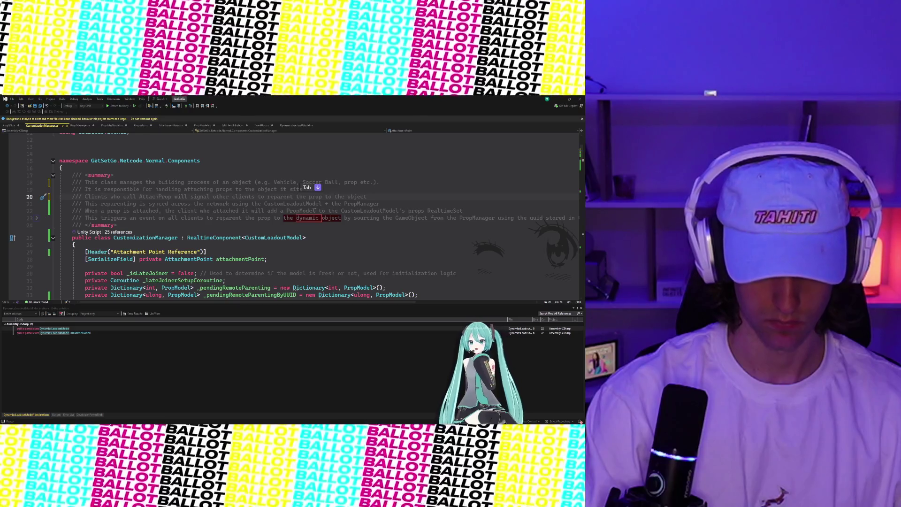
{"action": "double_click", "coordinate": [309, 205]}
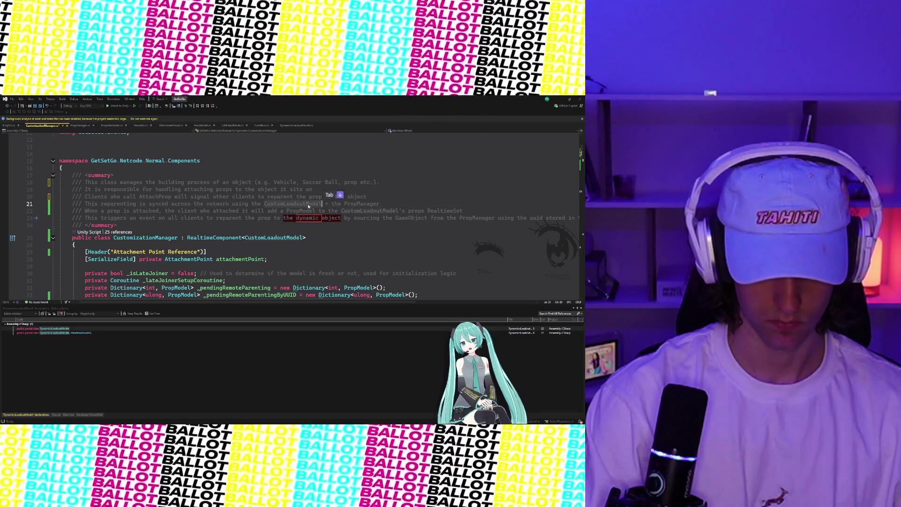
{"action": "key", "text": "Tab"}
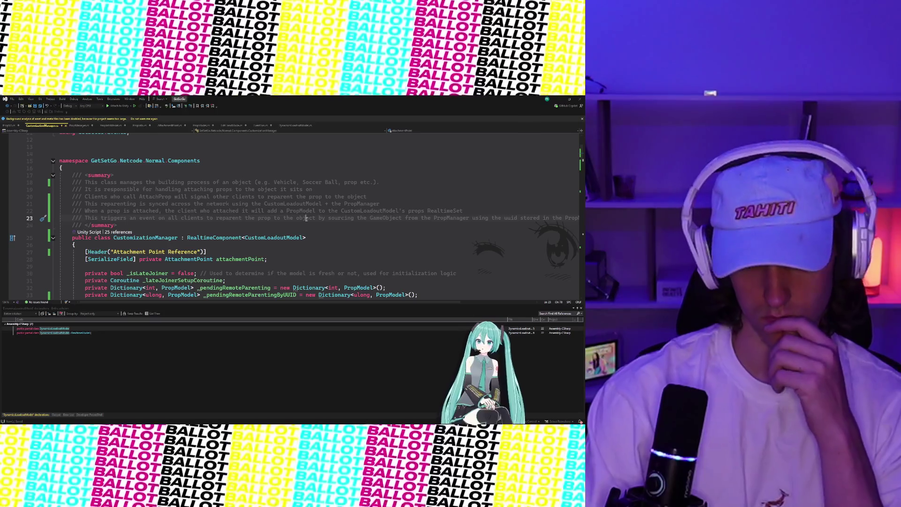
Scroll through CustomizationManager.cs to the EventBus.RaisePropAttachedToDynamic call in AttachProp.
{"action": "scroll", "coordinate": [307, 219], "scroll_direction": "down", "scroll_amount": 3}
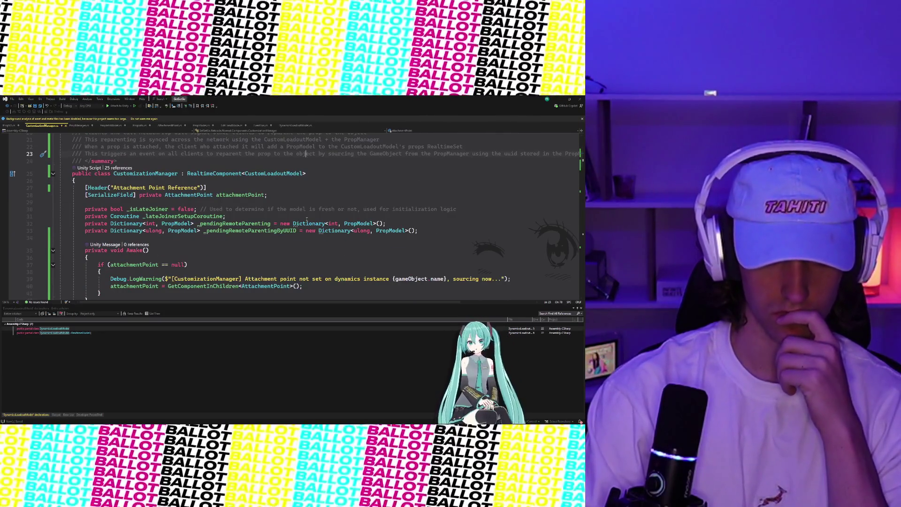
{"action": "scroll", "coordinate": [300, 219], "scroll_direction": "down", "scroll_amount": 4}
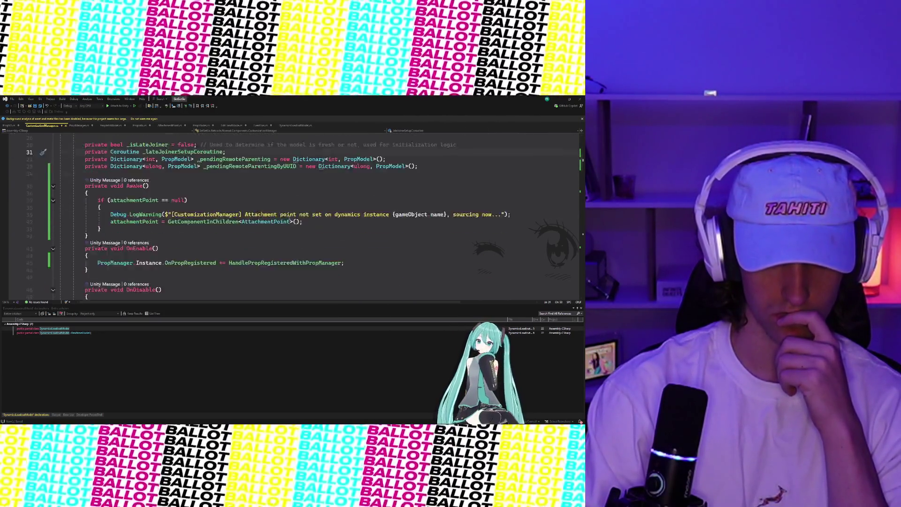
{"action": "scroll", "coordinate": [290, 217], "scroll_direction": "down", "scroll_amount": 20}
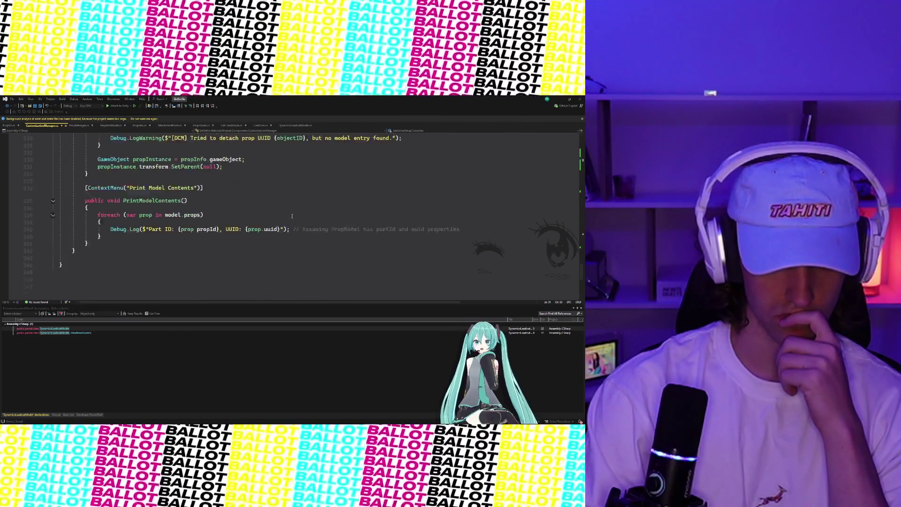
{"action": "scroll", "coordinate": [292, 215], "scroll_direction": "up", "scroll_amount": 20}
{"action": "scroll", "coordinate": [234, 192], "scroll_direction": "down", "scroll_amount": 4}
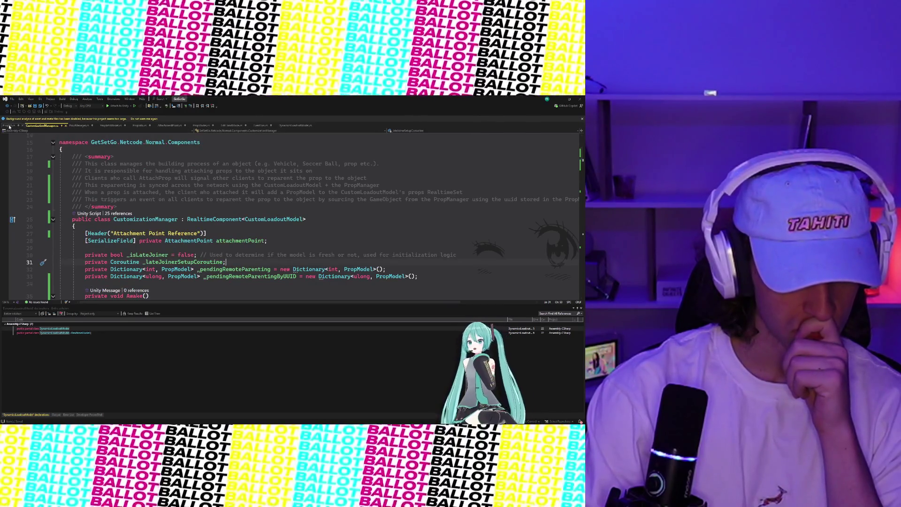
{"action": "key", "text": "ctrl+Tab"}
{"action": "left_click", "coordinate": [52, 128]}
{"action": "scroll", "coordinate": [107, 182], "scroll_direction": "down", "scroll_amount": 14}
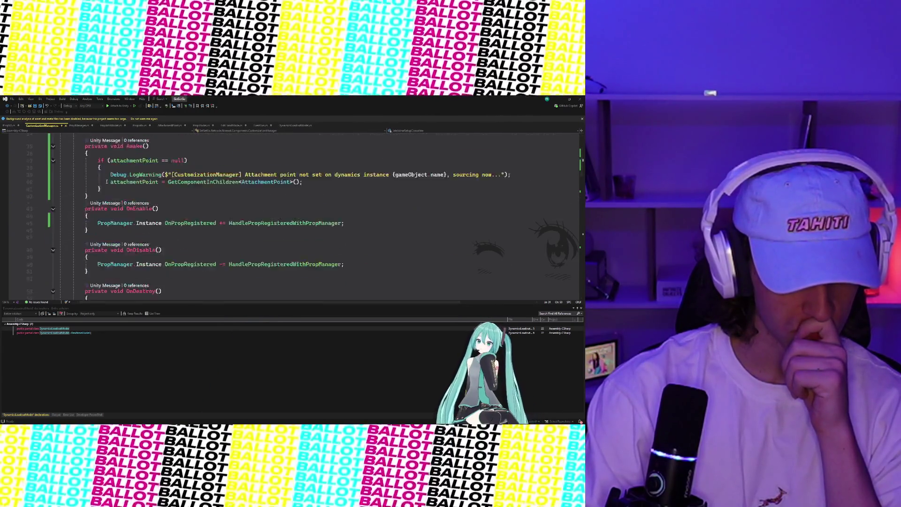
{"action": "scroll", "coordinate": [107, 181], "scroll_direction": "down", "scroll_amount": 7}
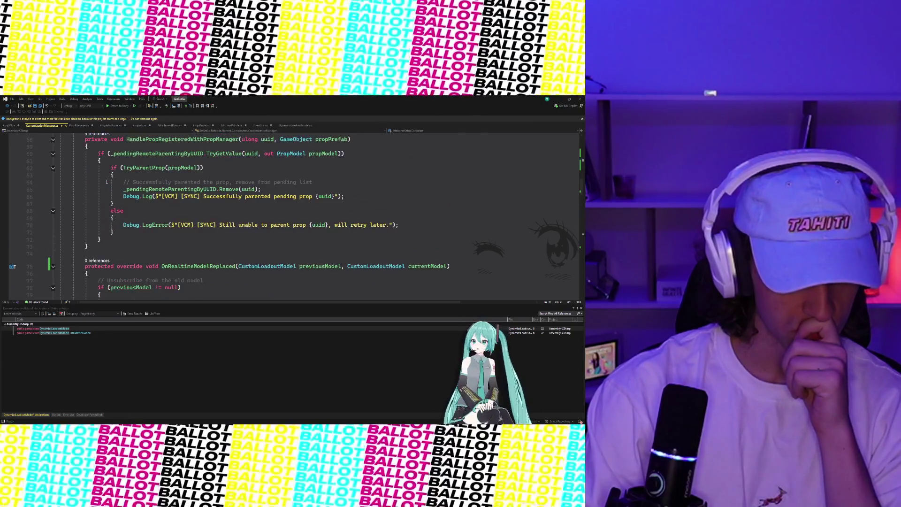
{"action": "scroll", "coordinate": [106, 181], "scroll_direction": "down", "scroll_amount": 3}
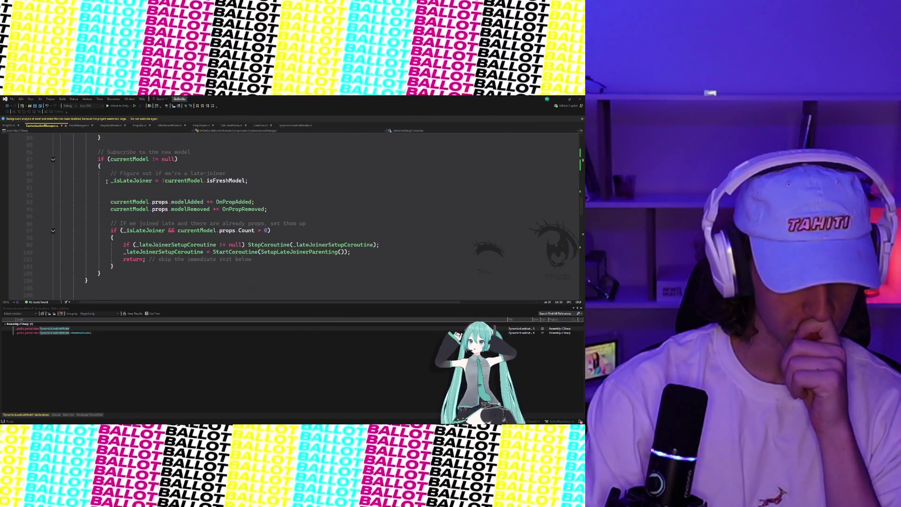
{"action": "scroll", "coordinate": [106, 182], "scroll_direction": "up", "scroll_amount": 6}
{"action": "scroll", "coordinate": [107, 181], "scroll_direction": "down", "scroll_amount": 9}
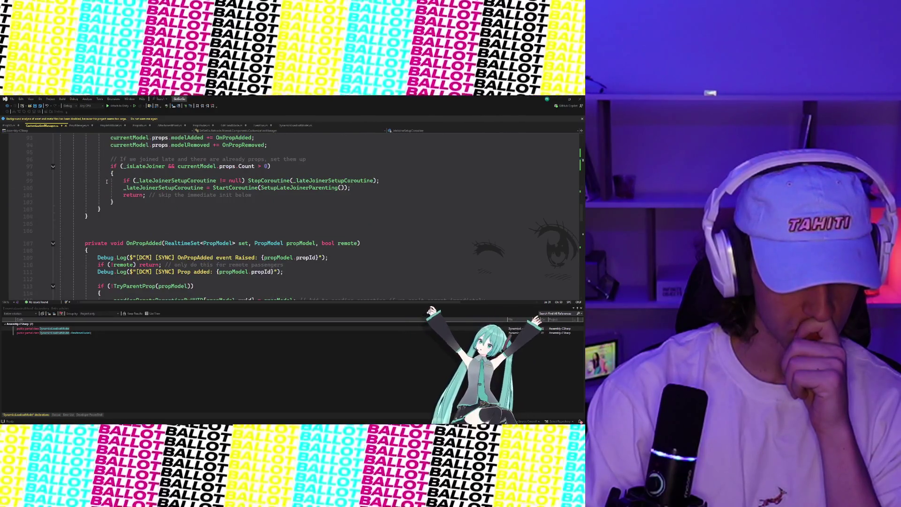
{"action": "scroll", "coordinate": [106, 182], "scroll_direction": "down", "scroll_amount": 7}
{"action": "scroll", "coordinate": [118, 191], "scroll_direction": "down", "scroll_amount": 10}
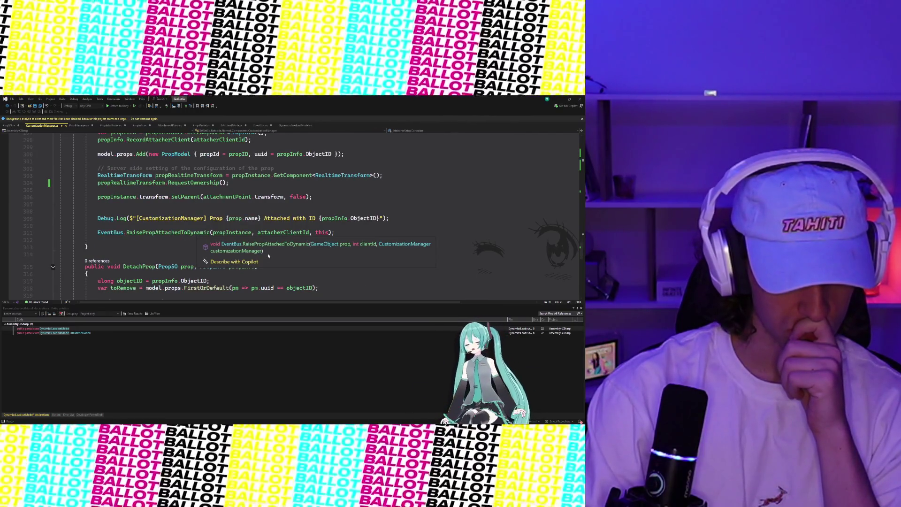
Jump to EventBus and rename its OnPropAttachedToDynamic event to OnPropAttachedToCustomizable everywhere.
{"action": "left_click", "coordinate": [188, 232], "text": "ctrl"}
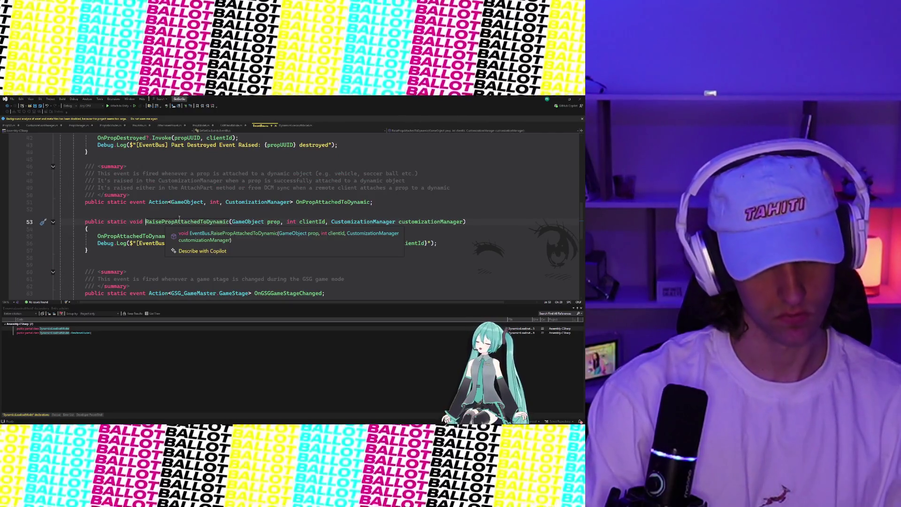
{"action": "left_click", "coordinate": [328, 202]}
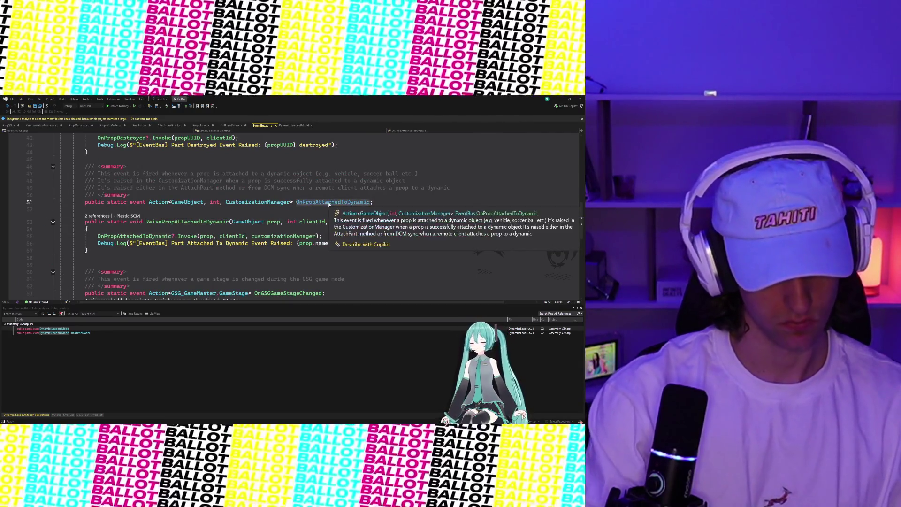
{"action": "key", "text": "ctrl+r"}
{"action": "key", "text": "ctrl+r"}
{"action": "type", "text": "OnP"}
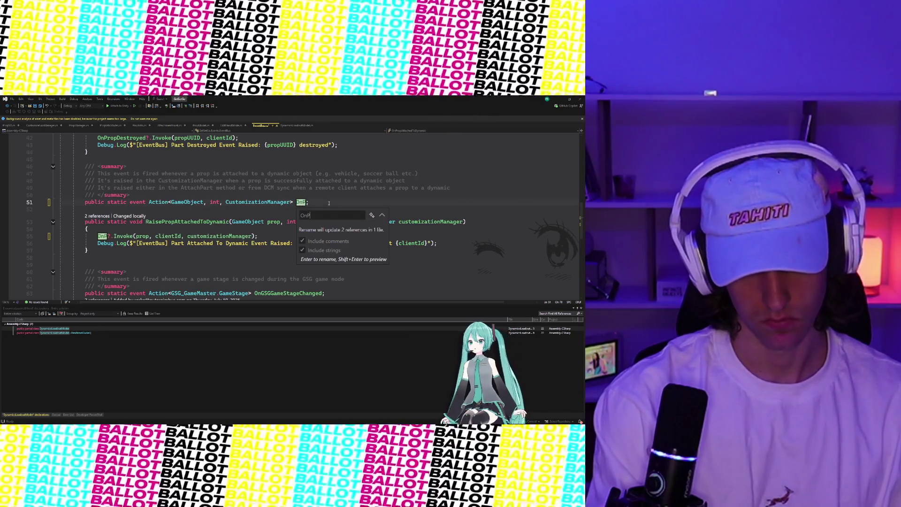
{"action": "type", "text": "ropAttachedTo"}
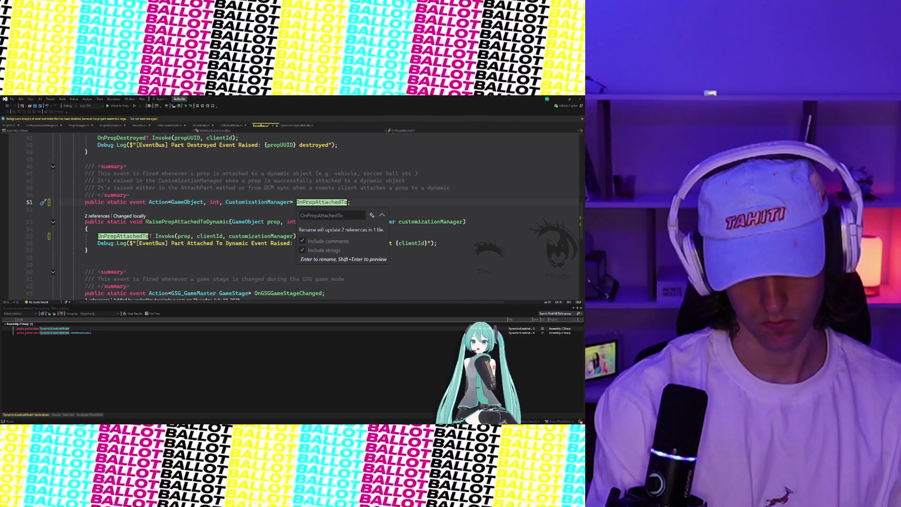
{"action": "type", "text": "Customizable"}
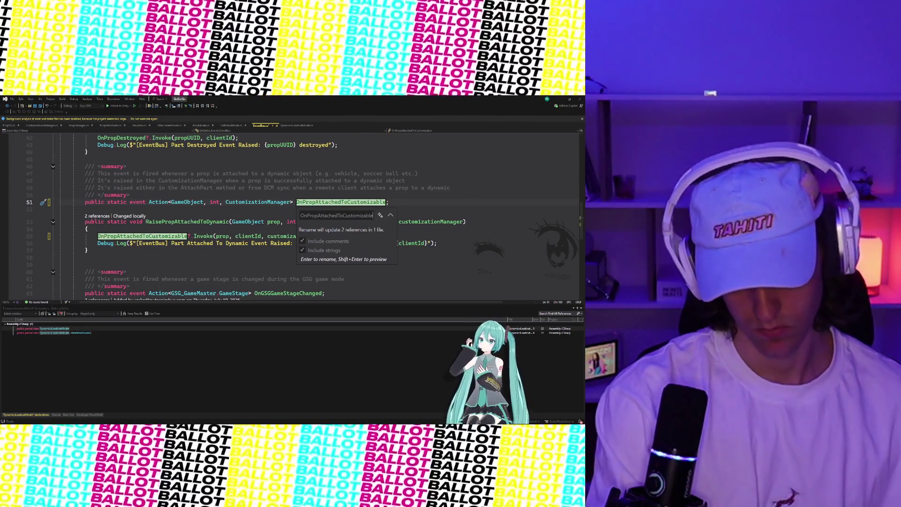
{"action": "key", "text": "shift+Return"}
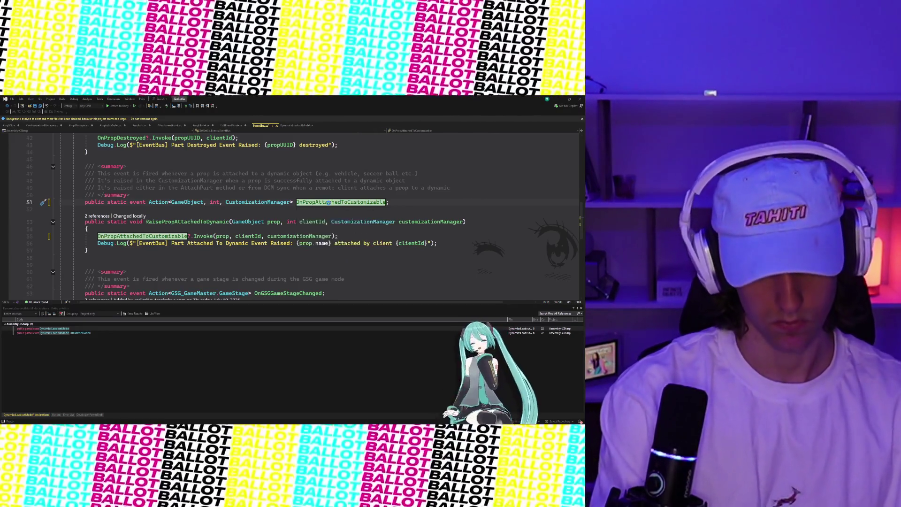
{"action": "key", "text": "Return"}
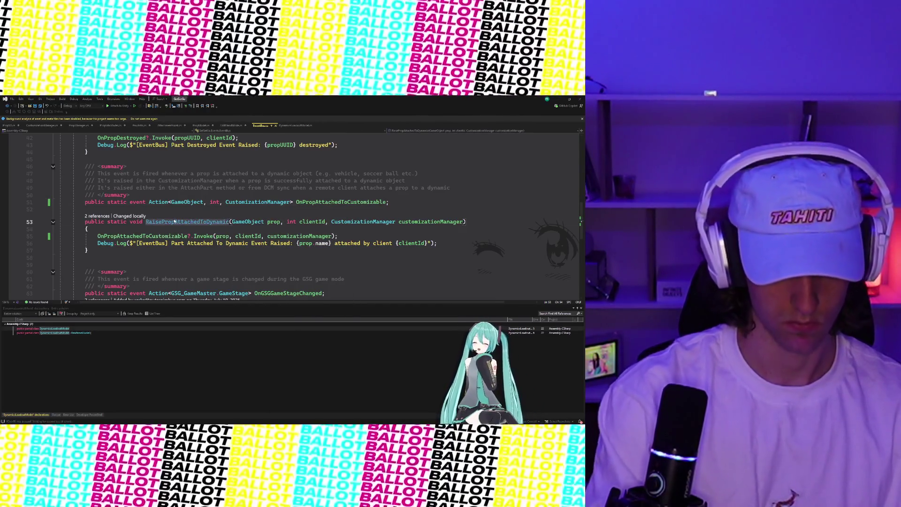
Rename RaisePropAttachedToDynamic to RaisePropAttachedToCustomizable and check the call in CustomizationManager.cs.
{"action": "key", "text": "ctrl+r"}
{"action": "key", "text": "ctrl+r"}
{"action": "type", "text": "Ra"}
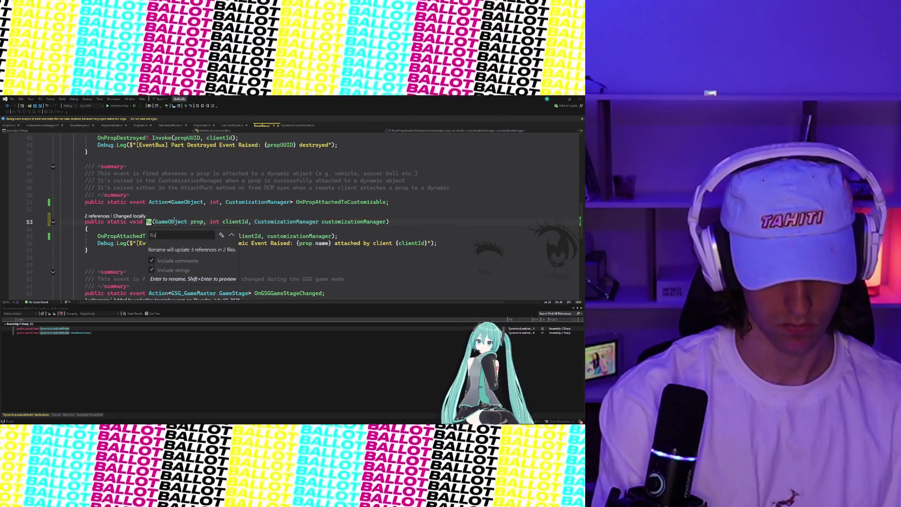
{"action": "type", "text": "isePropAttache"}
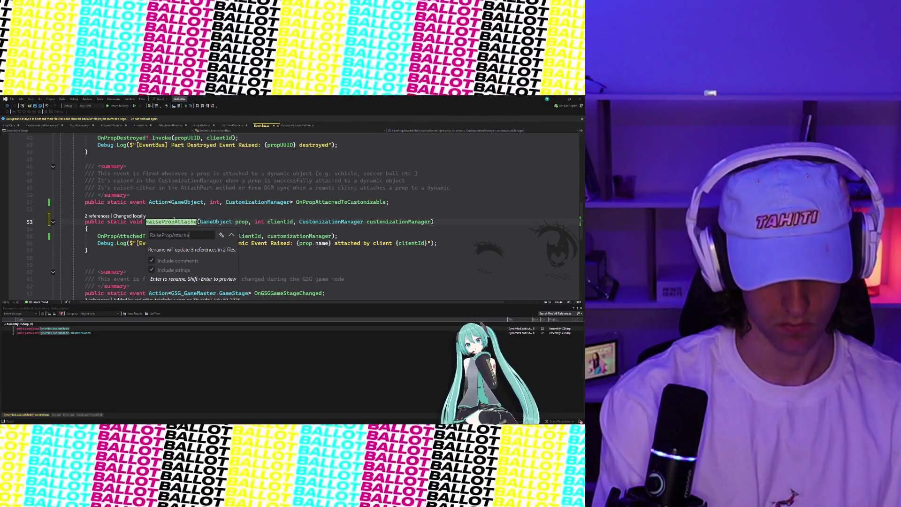
{"action": "type", "text": "dToCustomizable"}
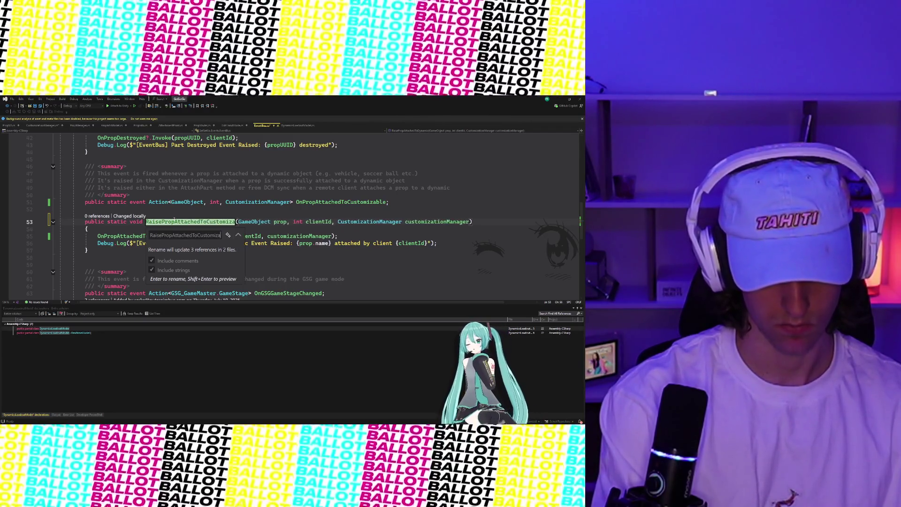
{"action": "key", "text": "Return"}
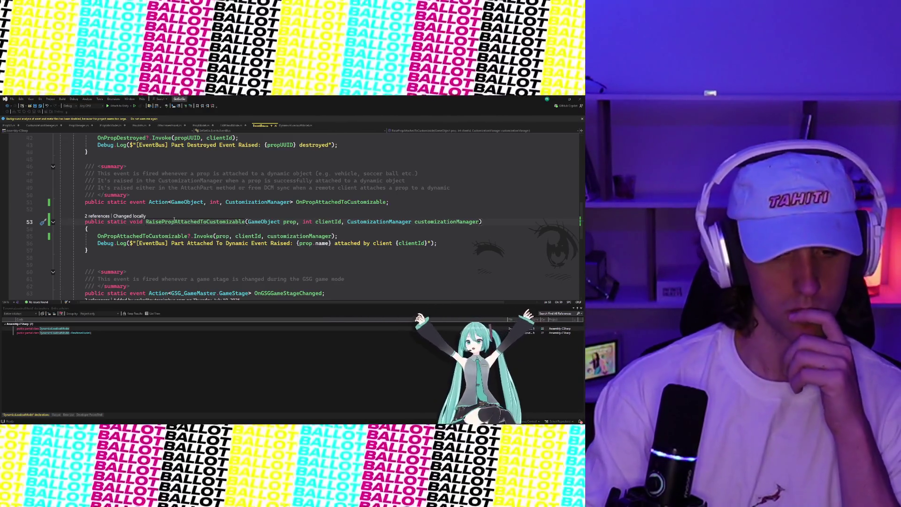
{"action": "left_click", "coordinate": [50, 126]}
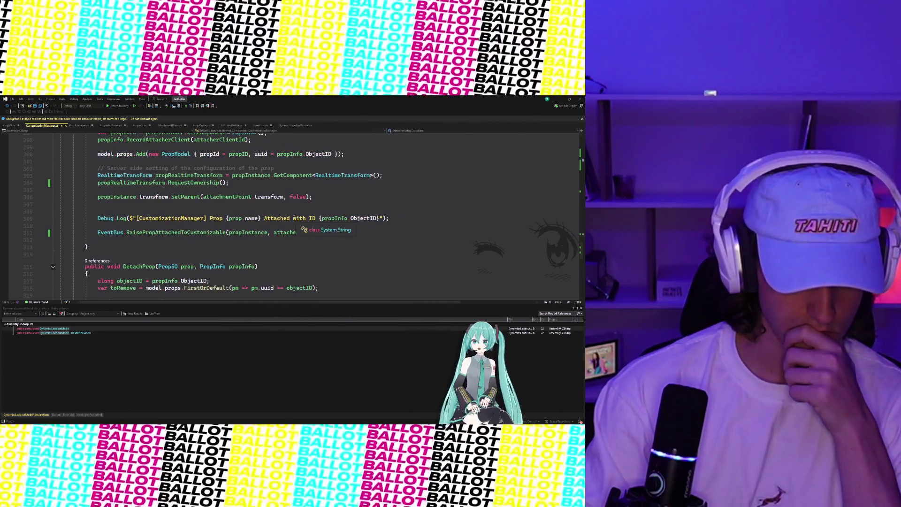
{"action": "scroll", "coordinate": [292, 229], "scroll_direction": "down", "scroll_amount": 2}
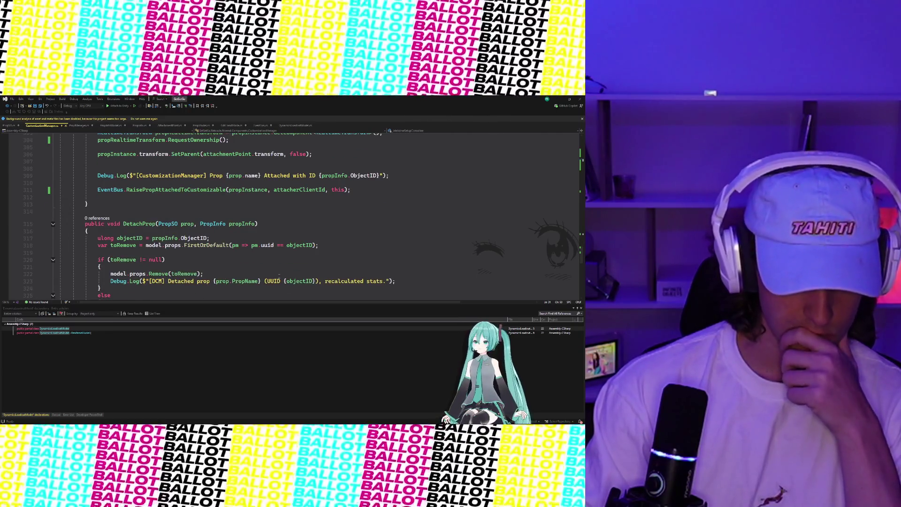